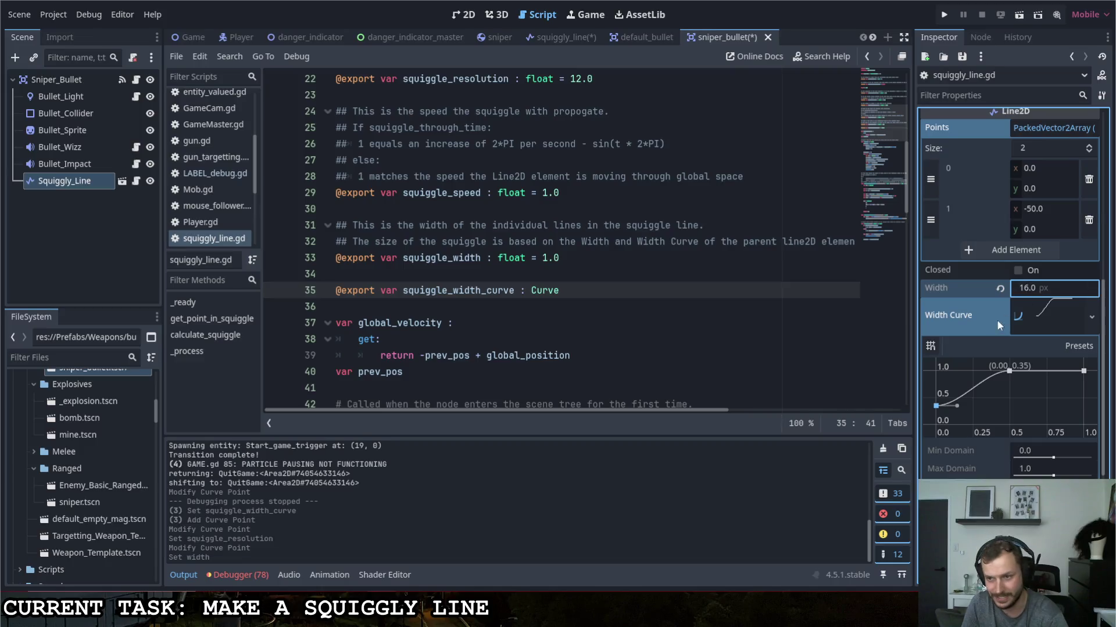
# - Lower the width curve's start point to about 0.15, flatten its end slope, and run the game
pyautogui.moveTo(929, 403); pyautogui.dragTo(931, 420)
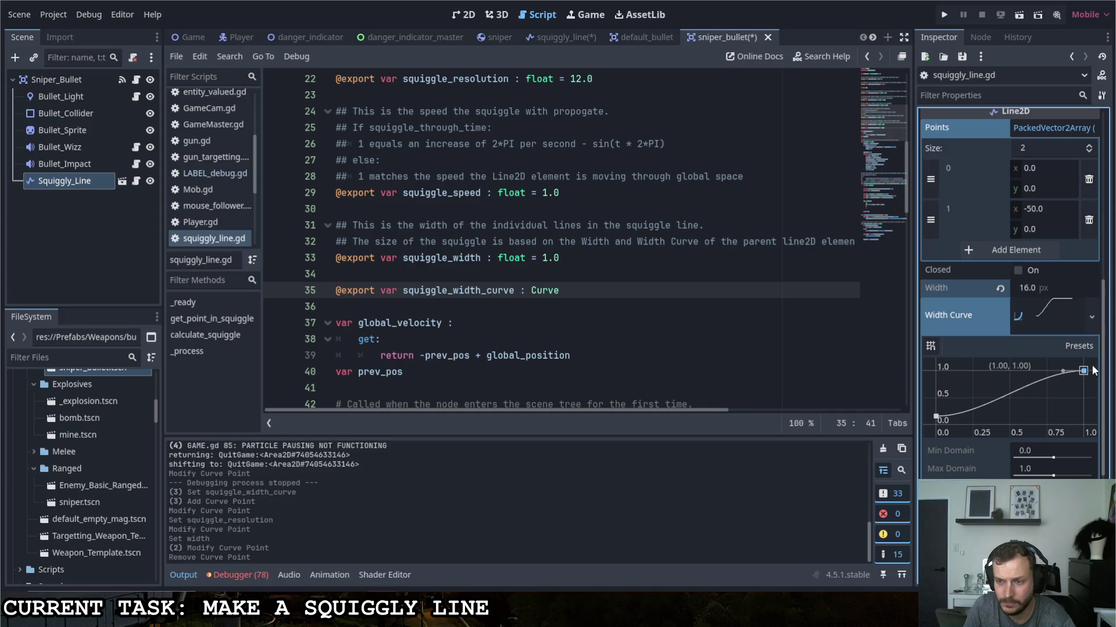
pyautogui.moveTo(1075, 388); pyautogui.dragTo(1066, 387)
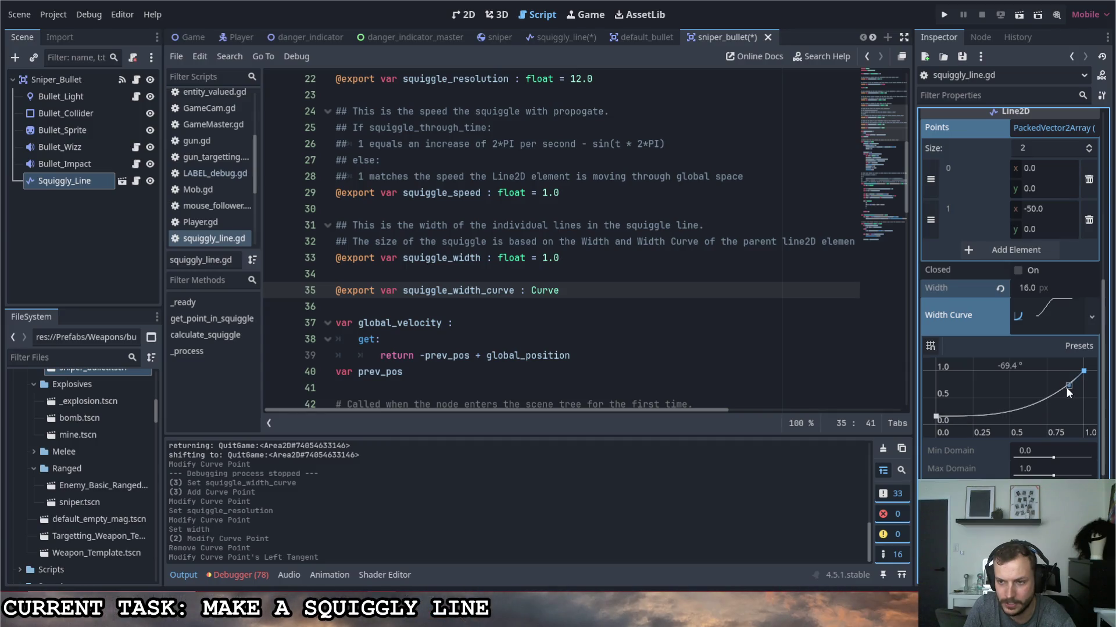
pyautogui.click(944, 15)
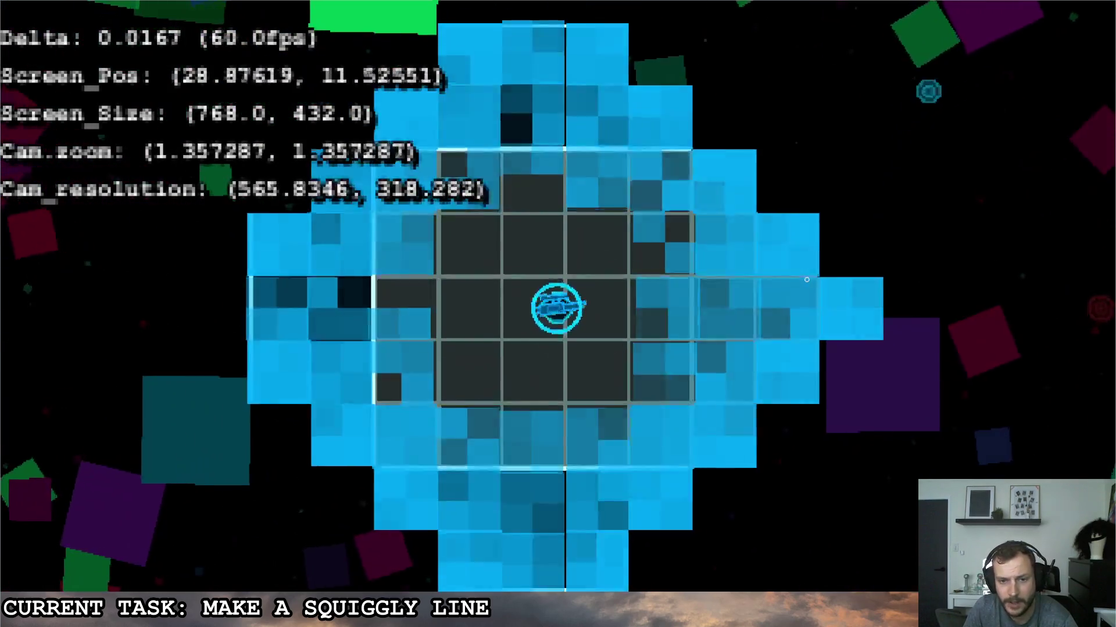
# - Fire three sniper shots to inspect the bullet trail, then quit the game back to the editor
pyautogui.click(807, 280)
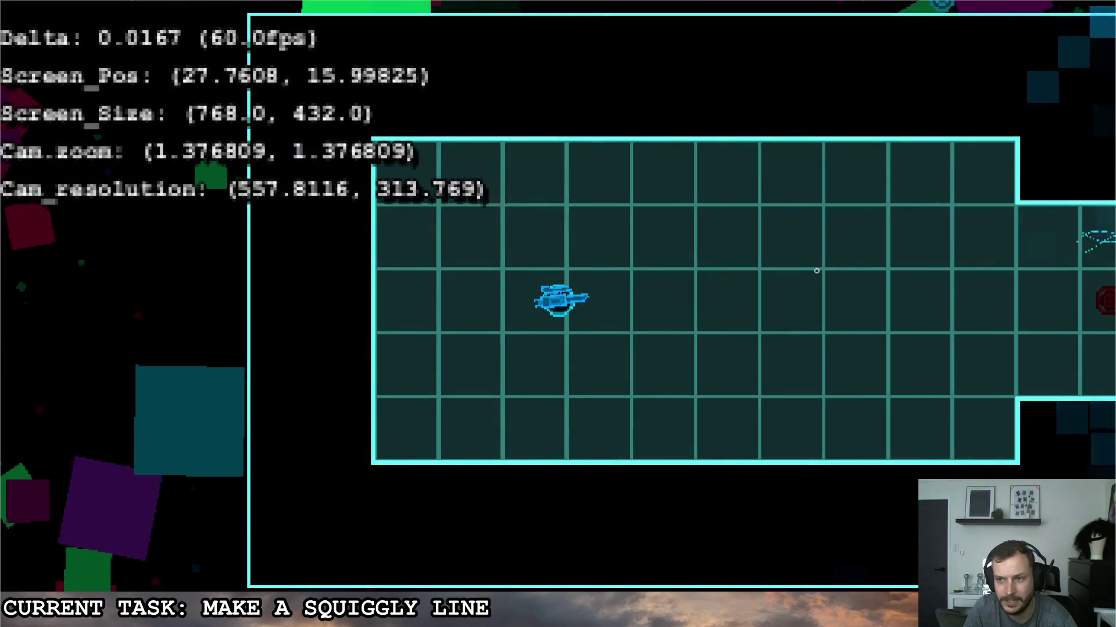
pyautogui.click(907, 197)
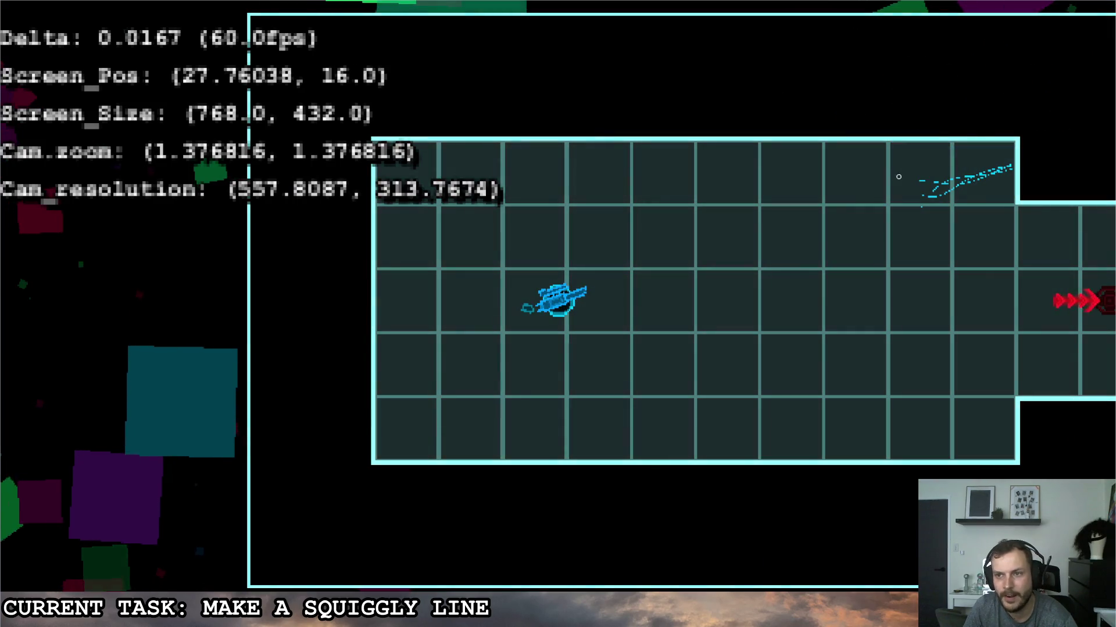
pyautogui.click(964, 190)
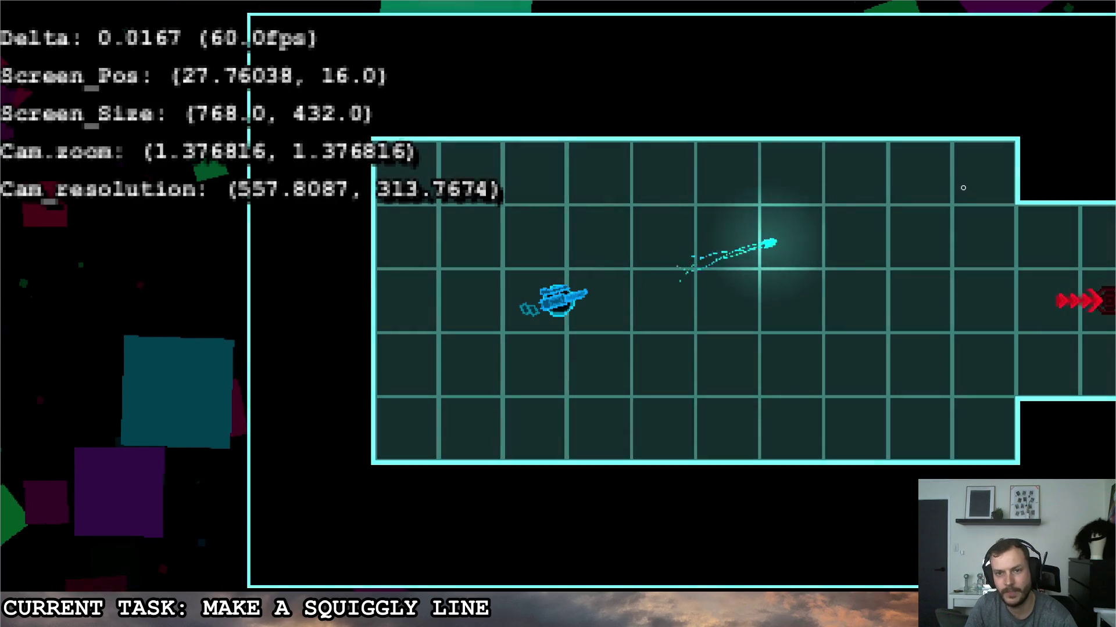
pyautogui.press('Escape')
pyautogui.press('F8')
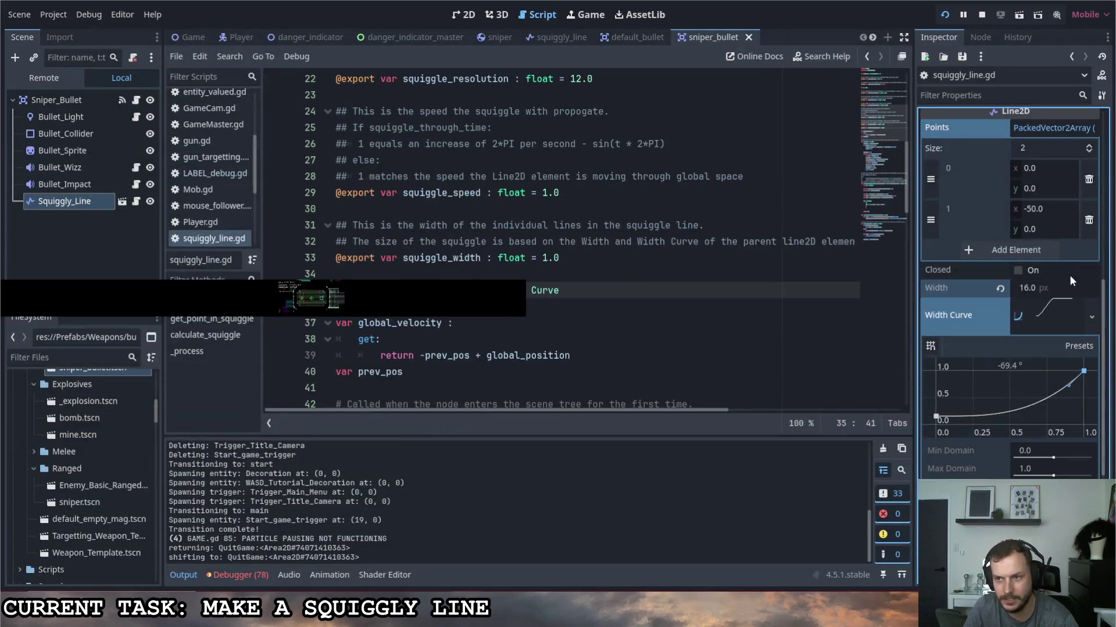
# - Set the Squiggly_Line's Squiggle Width to 1.0
pyautogui.scroll(5, 995, 246)
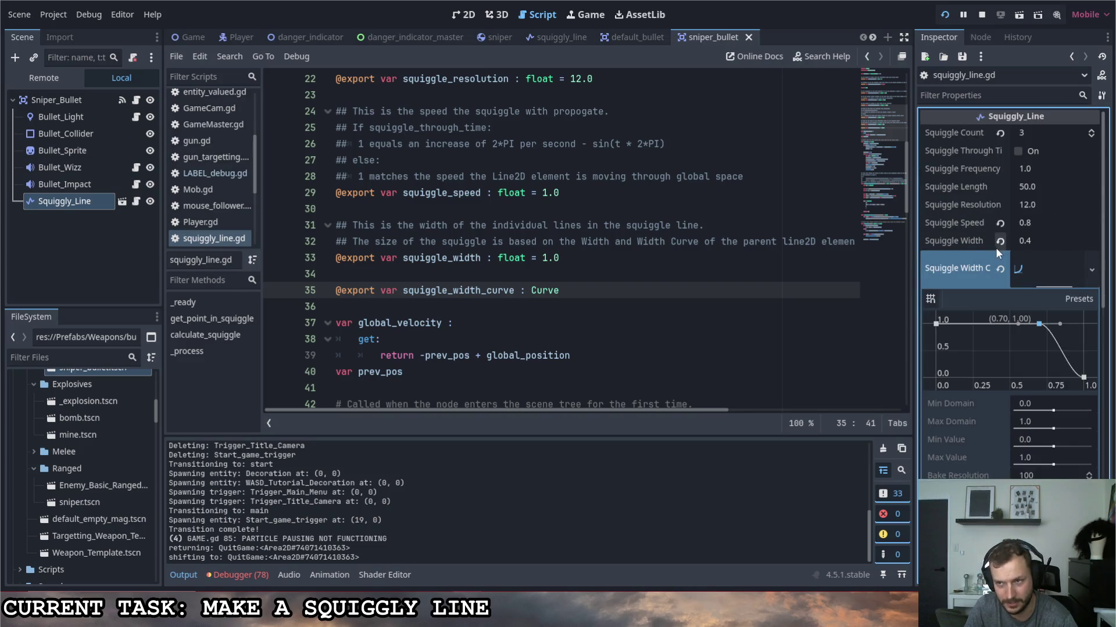
pyautogui.click(1031, 243)
pyautogui.press('Return')
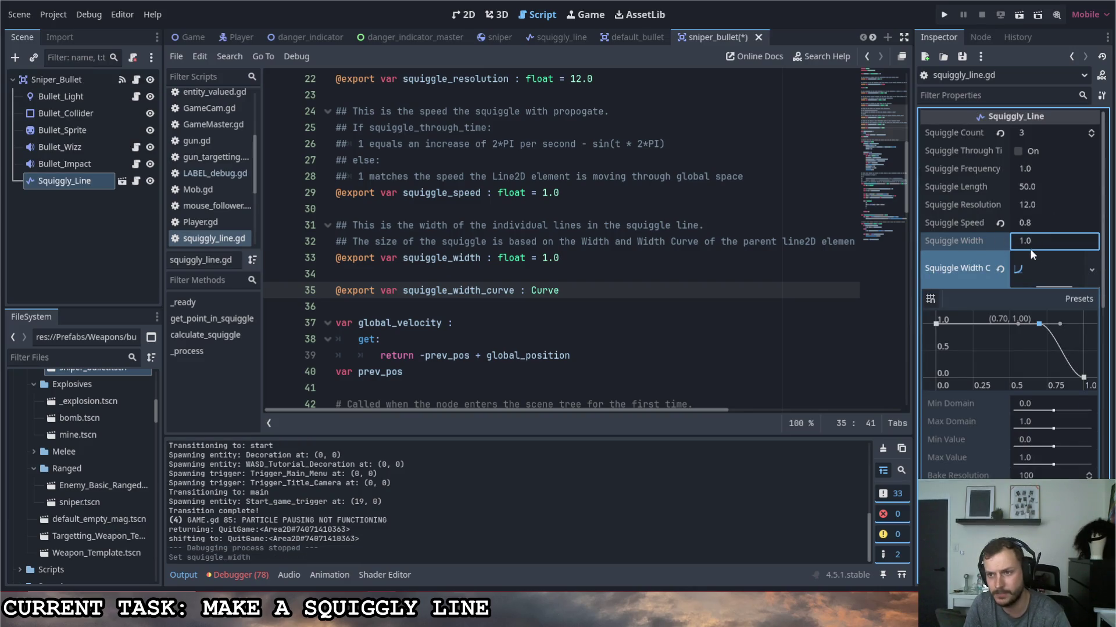
# - Rebuild the width curve with a new start point so it falls from 1 to 0, then run the game
pyautogui.rightClick(1038, 323)
pyautogui.click(938, 327)
pyautogui.moveTo(957, 323)
pyautogui.mouseDown()
pyautogui.moveTo(1007, 324)
pyautogui.moveTo(1013, 311)
pyautogui.moveTo(1007, 318)
pyautogui.mouseUp()
pyautogui.rightClick(955, 321)
pyautogui.rightClick(955, 329)
pyautogui.click(935, 323)
pyautogui.rightClick(935, 323)
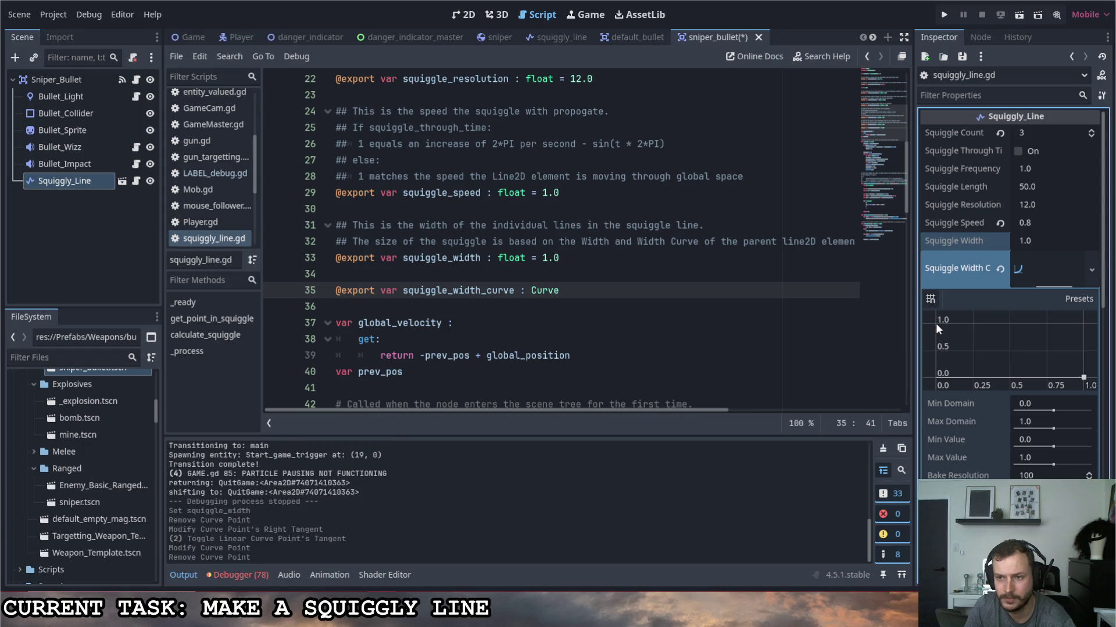
pyautogui.click(939, 377)
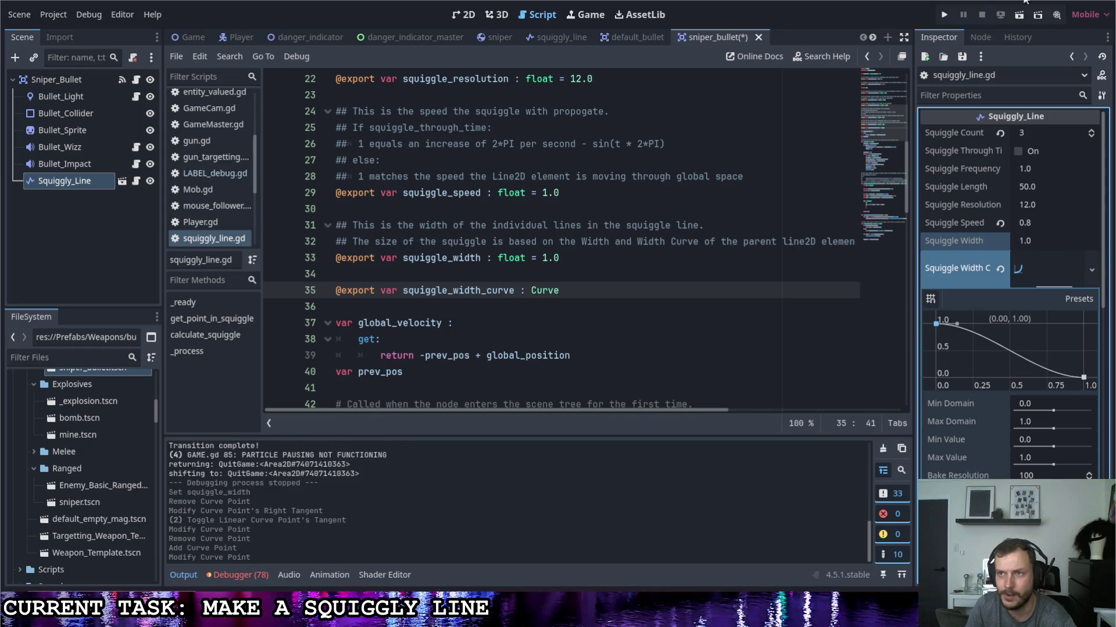
pyautogui.press('F5')
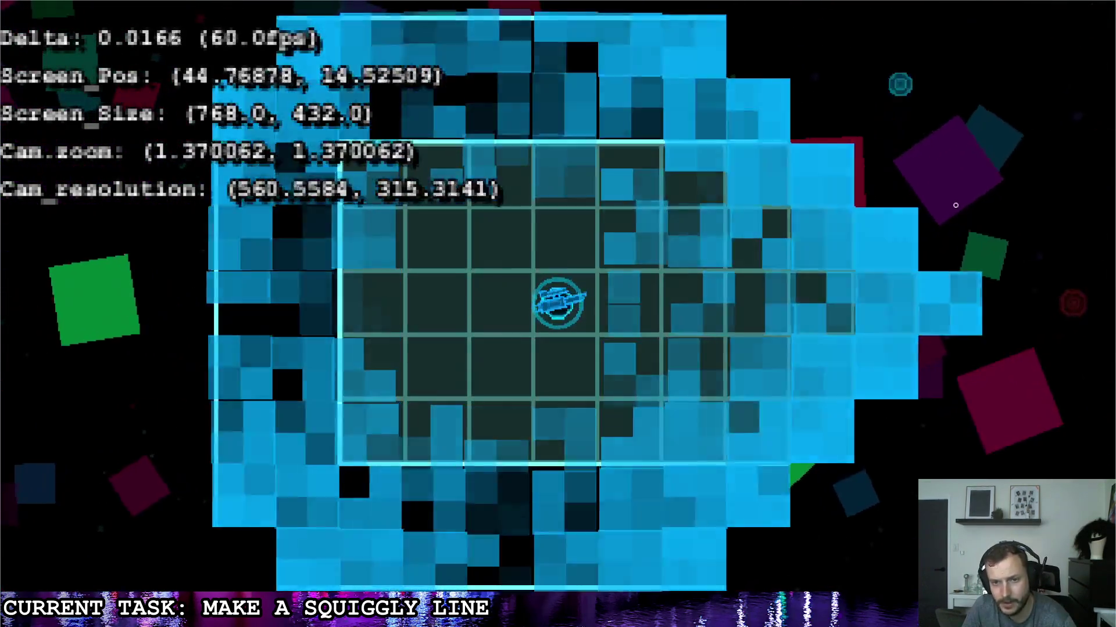
# - Fly the ship around and fire two shots to check the trail, then quit through the pause menu
pyautogui.click(955, 208)
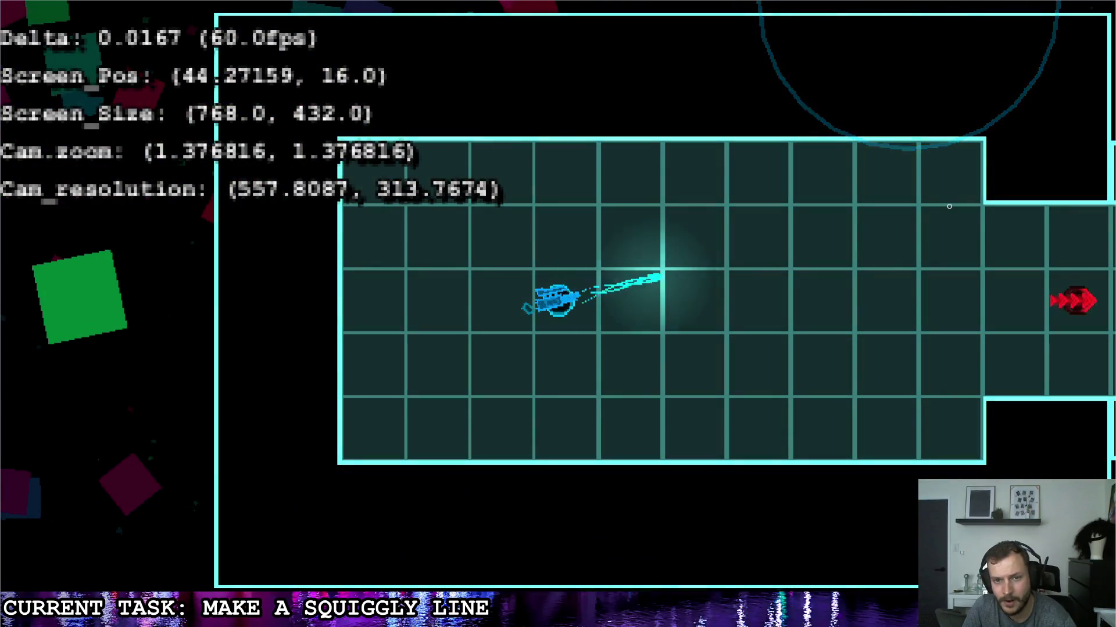
pyautogui.press('d')
pyautogui.press('w')
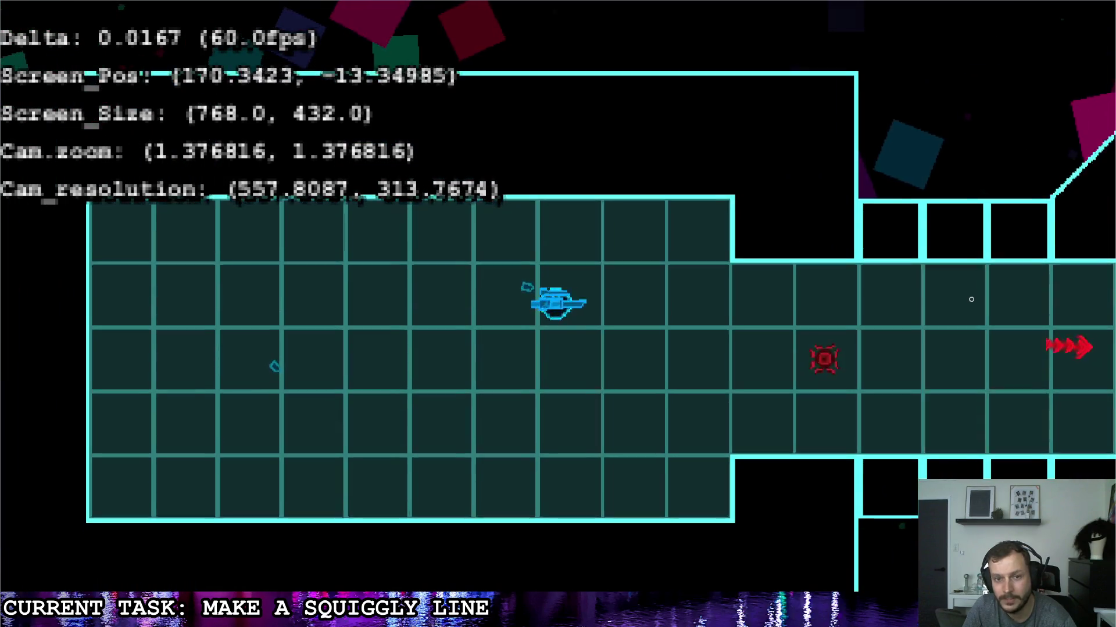
pyautogui.click(968, 300)
pyautogui.press('d')
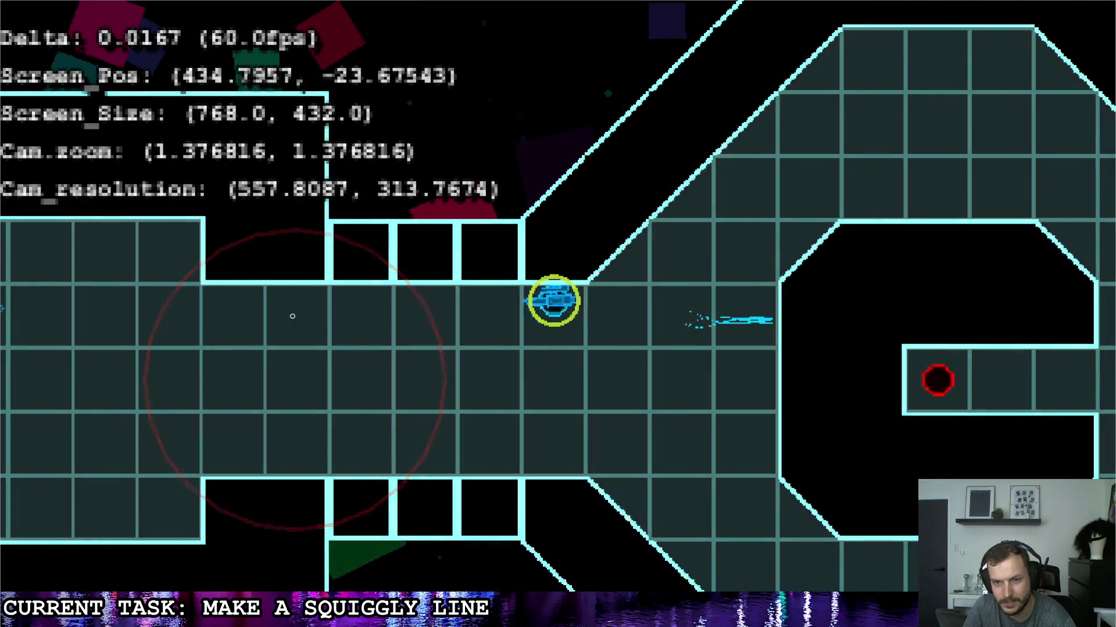
pyautogui.press('a')
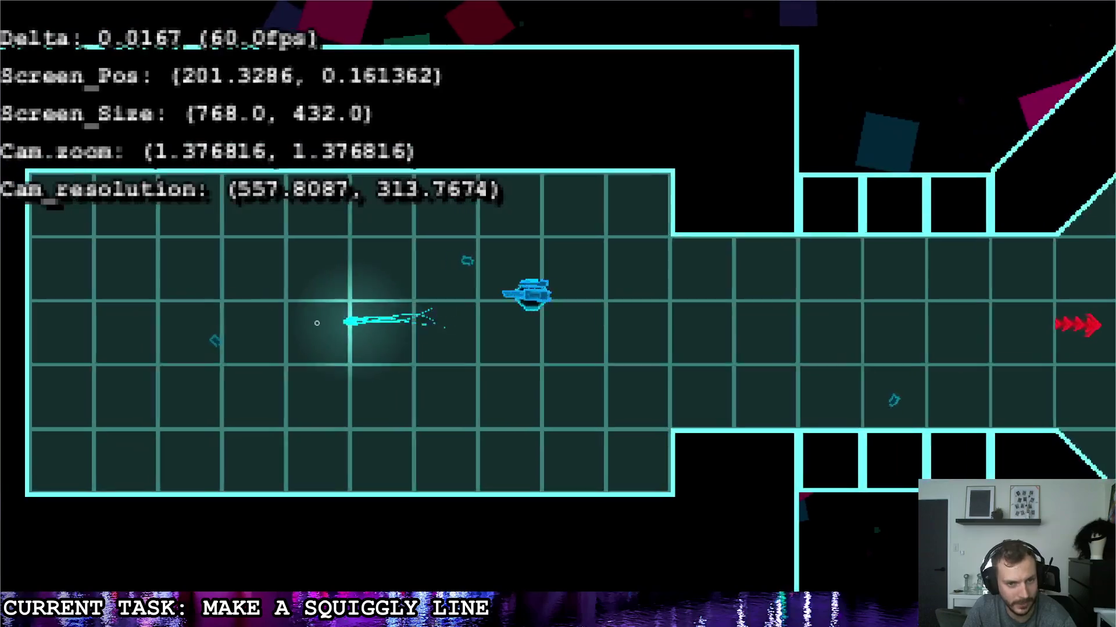
pyautogui.press('Escape')
pyautogui.press('d')
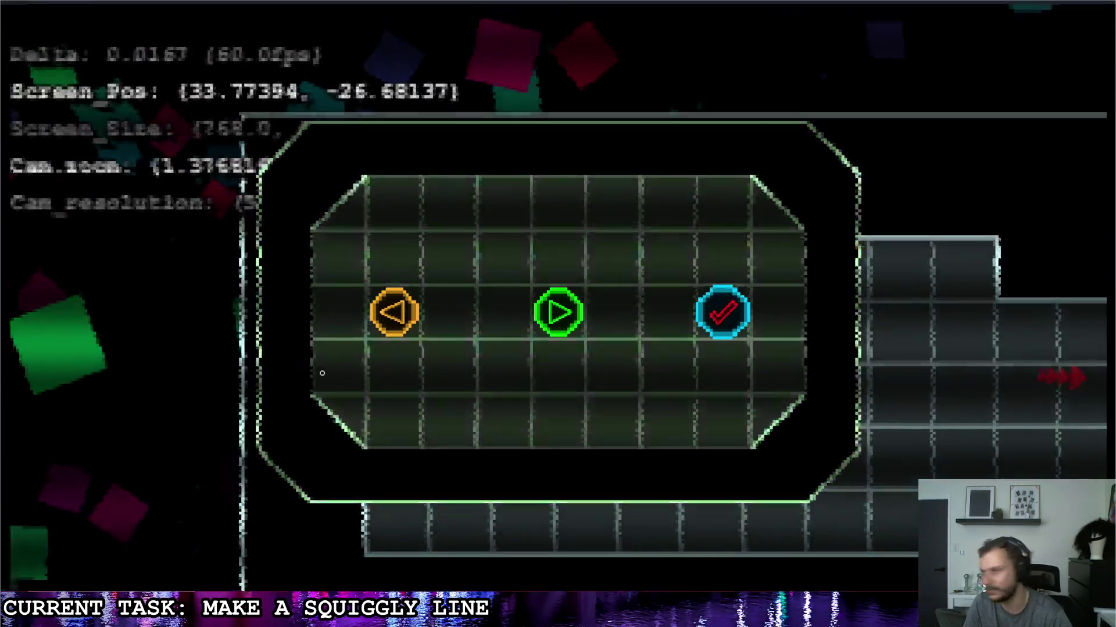
pyautogui.press('Return')
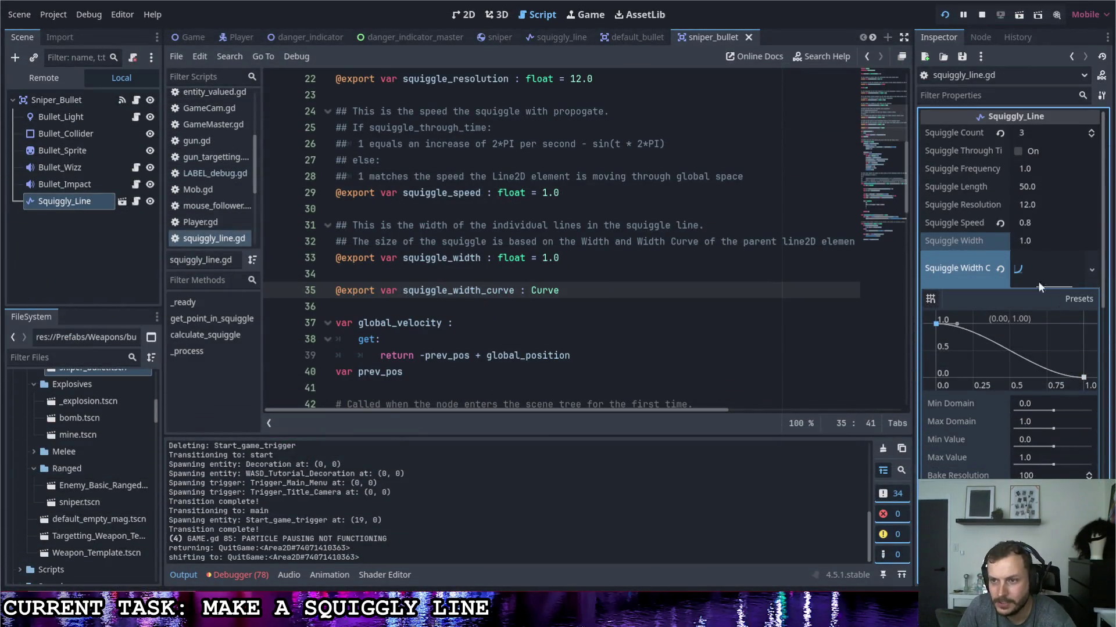
# - Set Squiggle Width to 4.0
pyautogui.click(1041, 249)
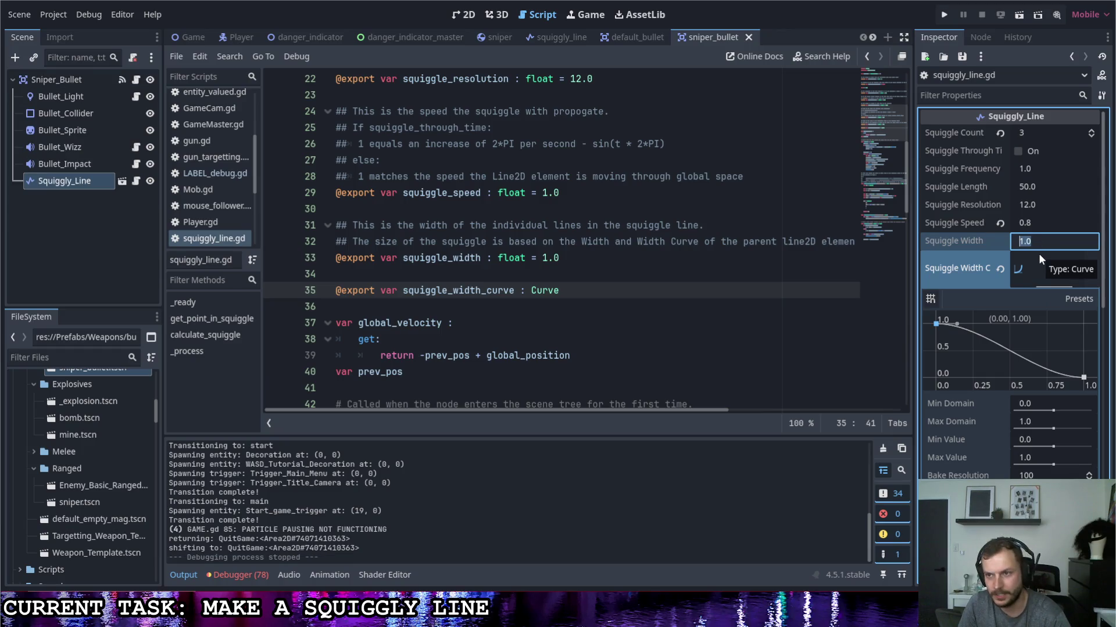
pyautogui.press('Return')
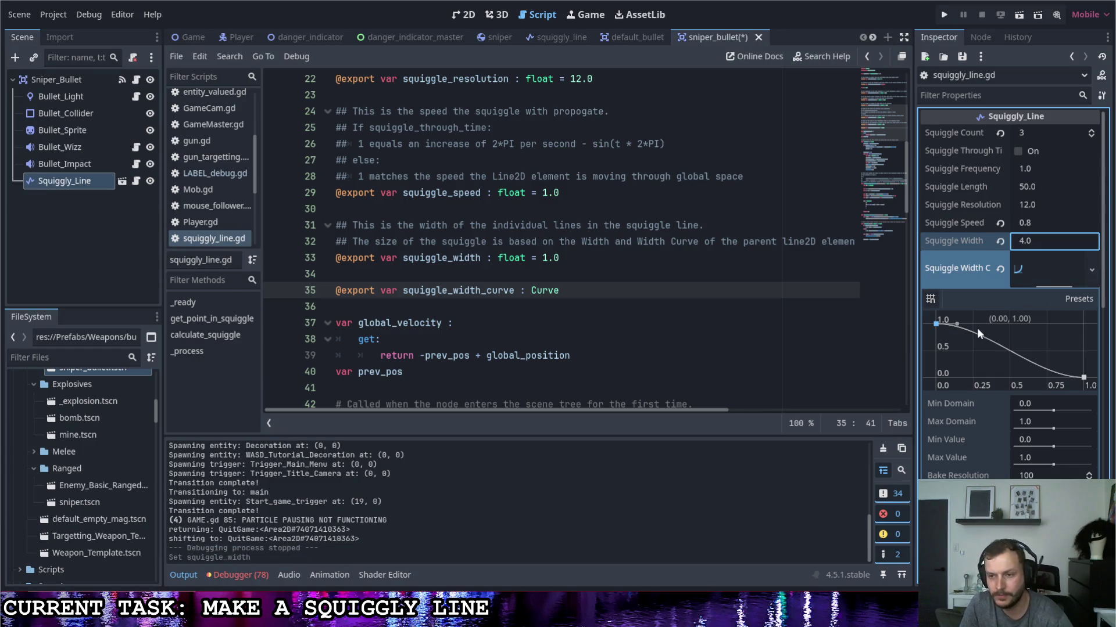
pyautogui.scroll(-6, 974, 359)
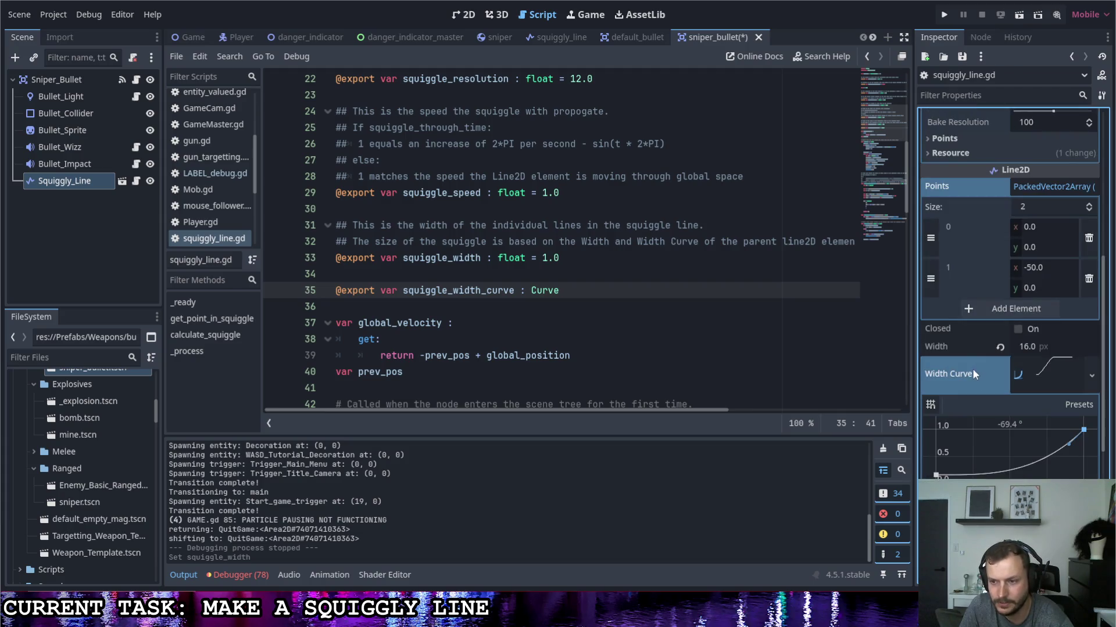
pyautogui.scroll(6, 980, 329)
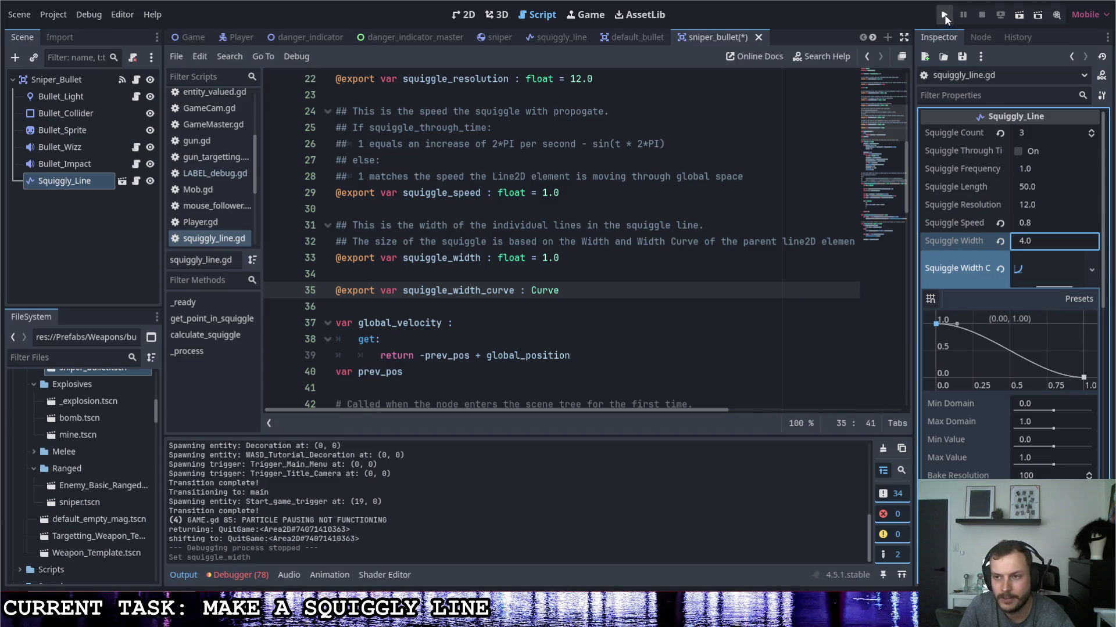
# - Set Squiggle Frequency to 0.5 and Squiggle Speed to 1.0, then run the game
pyautogui.click(1047, 167)
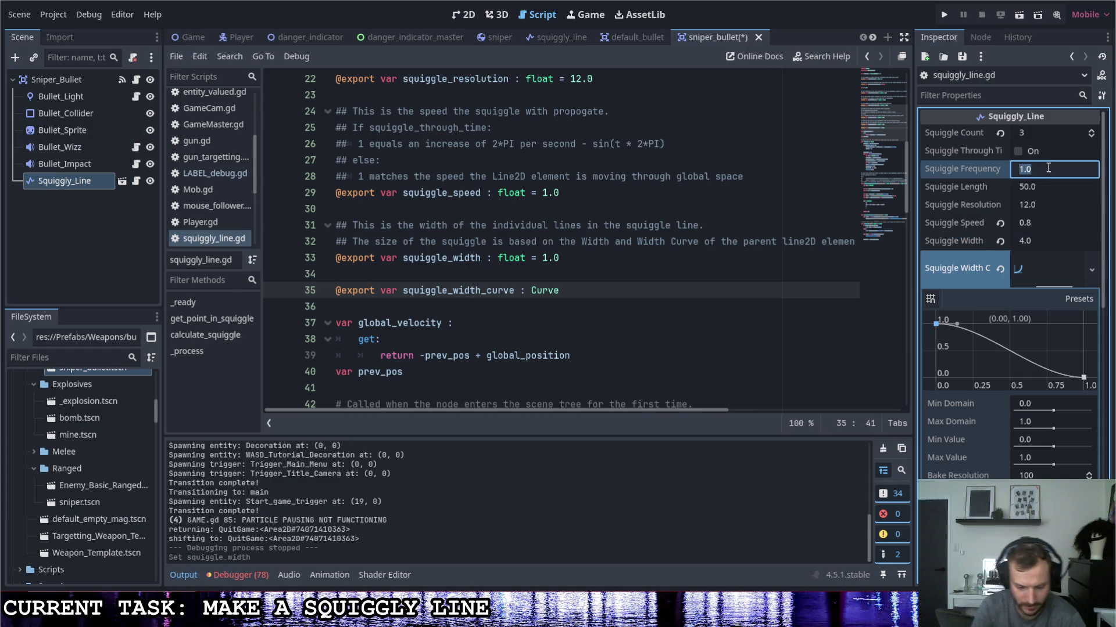
pyautogui.write('5')
pyautogui.press('Return')
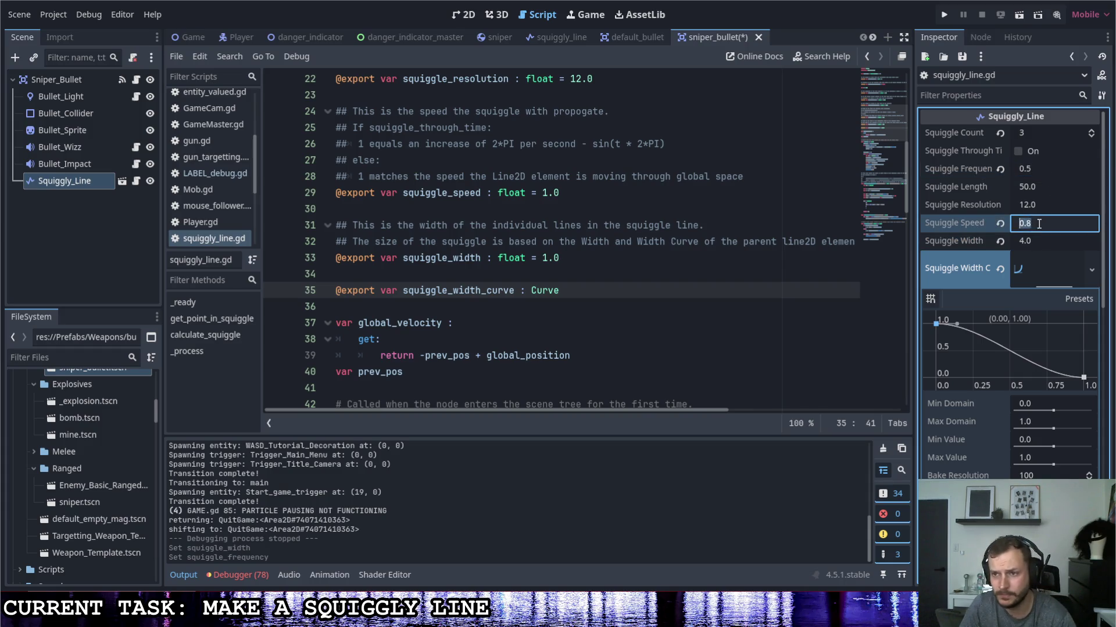
pyautogui.press('Return')
pyautogui.click(943, 14)
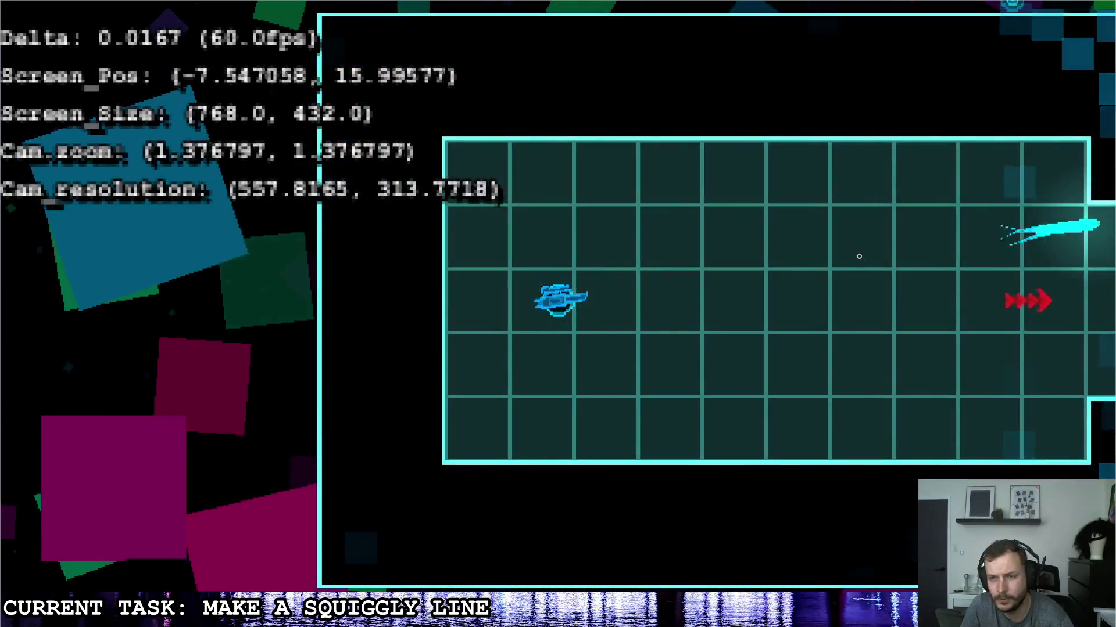
# - Move the ship and fire two shots, upper right and upper left, then bring up the quit menu
pyautogui.press('d')
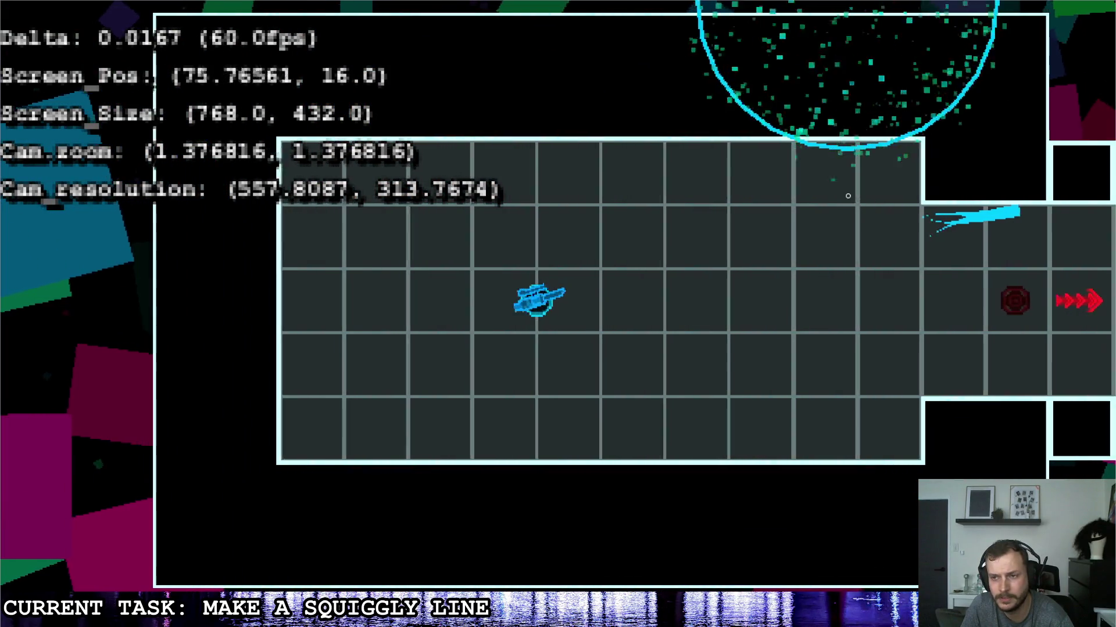
pyautogui.click(851, 194)
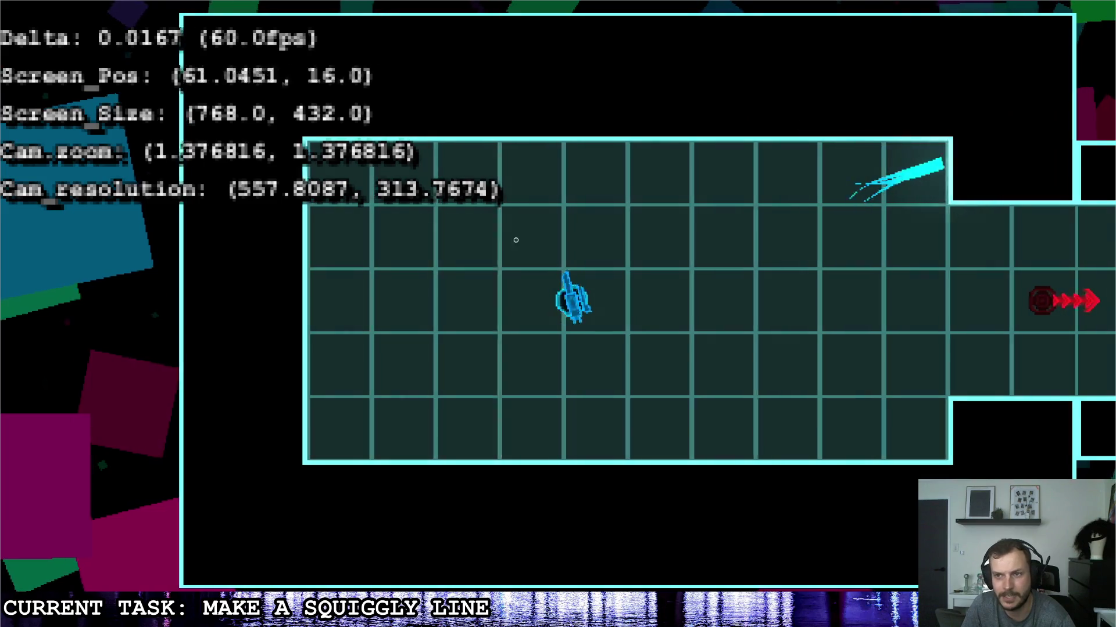
pyautogui.press('d')
pyautogui.click(413, 244)
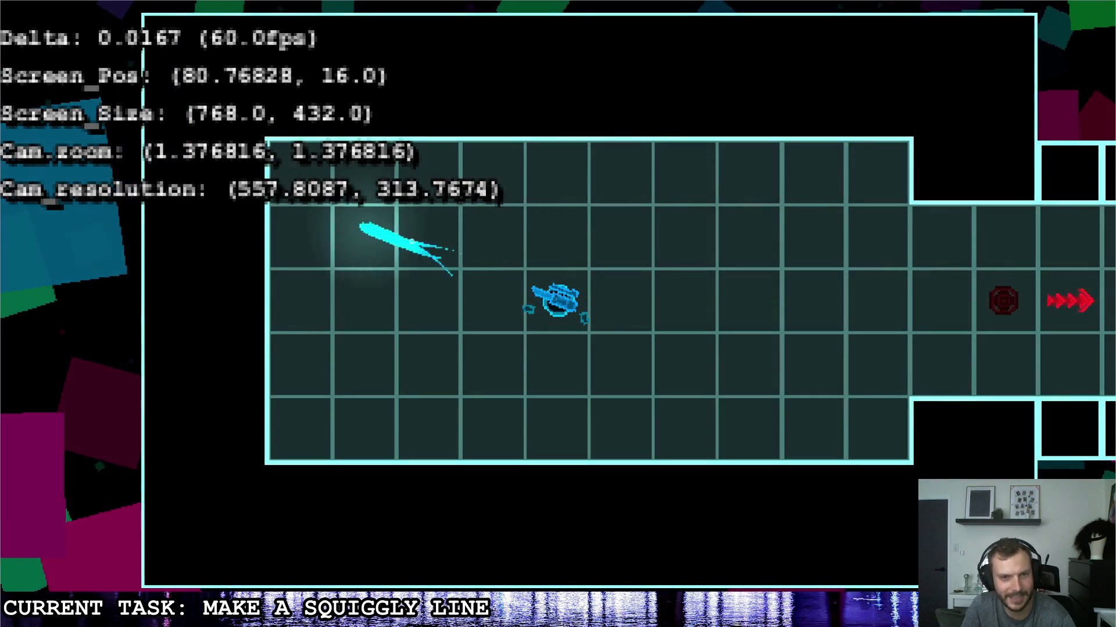
pyautogui.press('Escape')
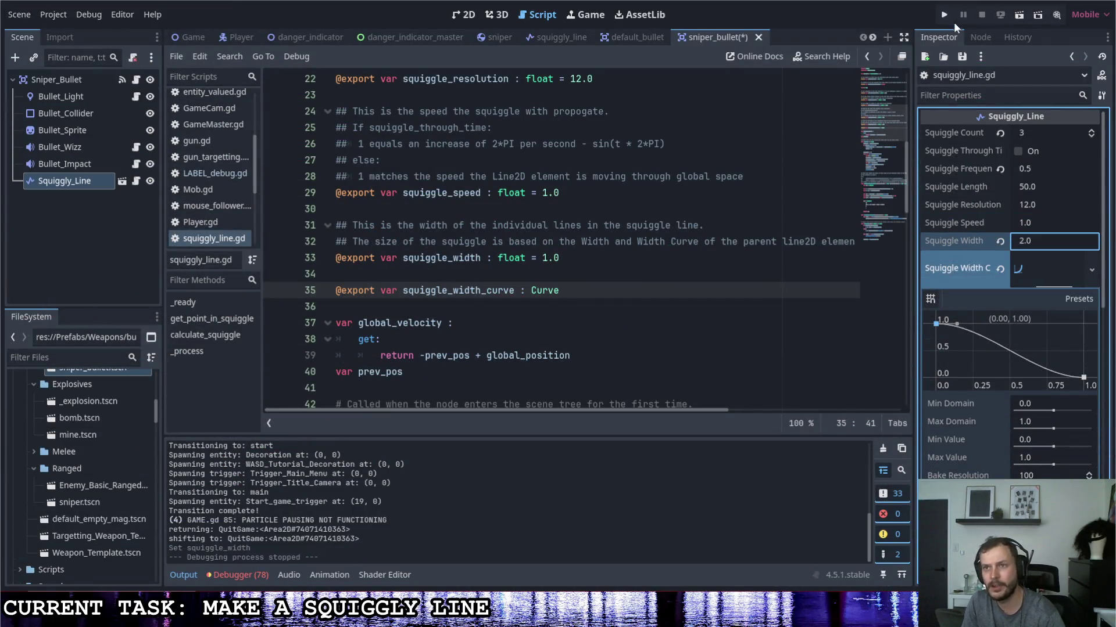
# - Run the project, fire two sniper shots while moving, then pause and switch back to the editor
pyautogui.click(946, 15)
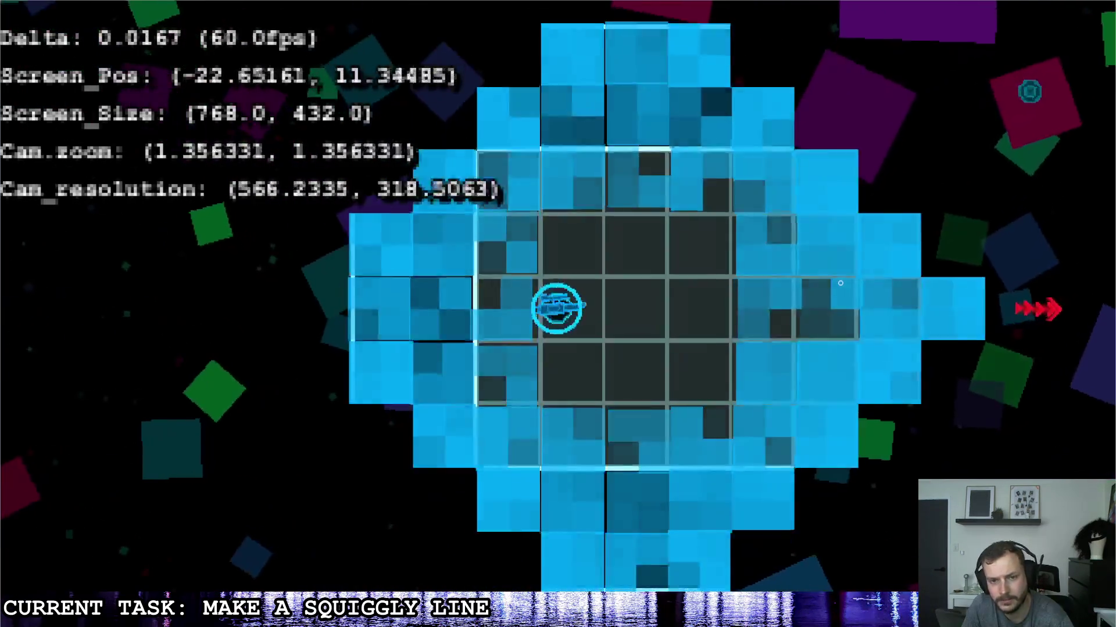
pyautogui.click(839, 282)
pyautogui.press('d')
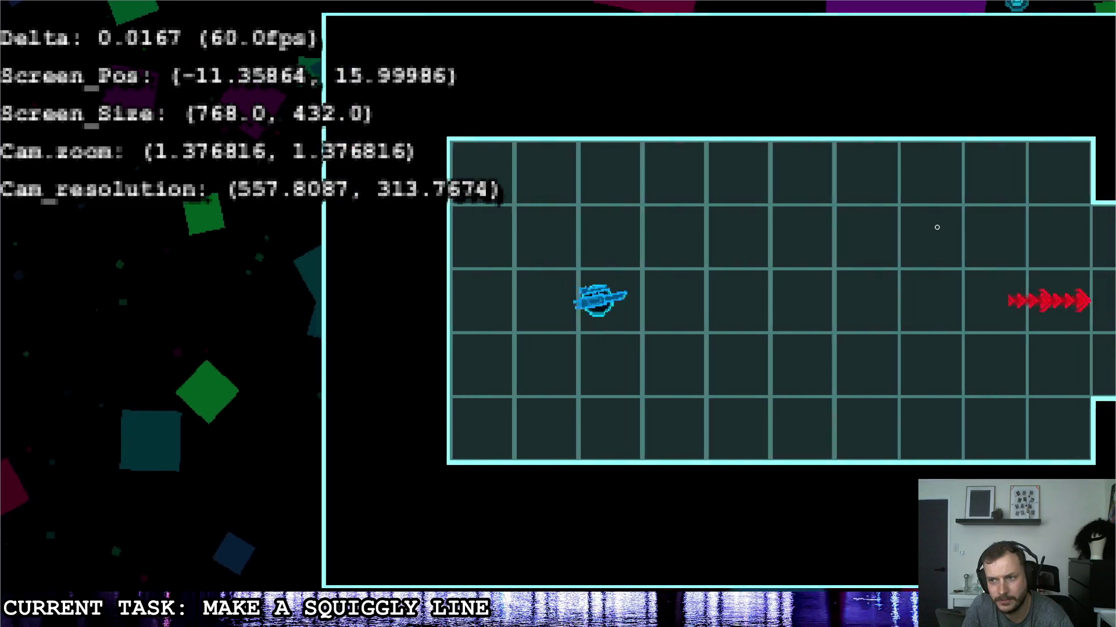
pyautogui.press('a')
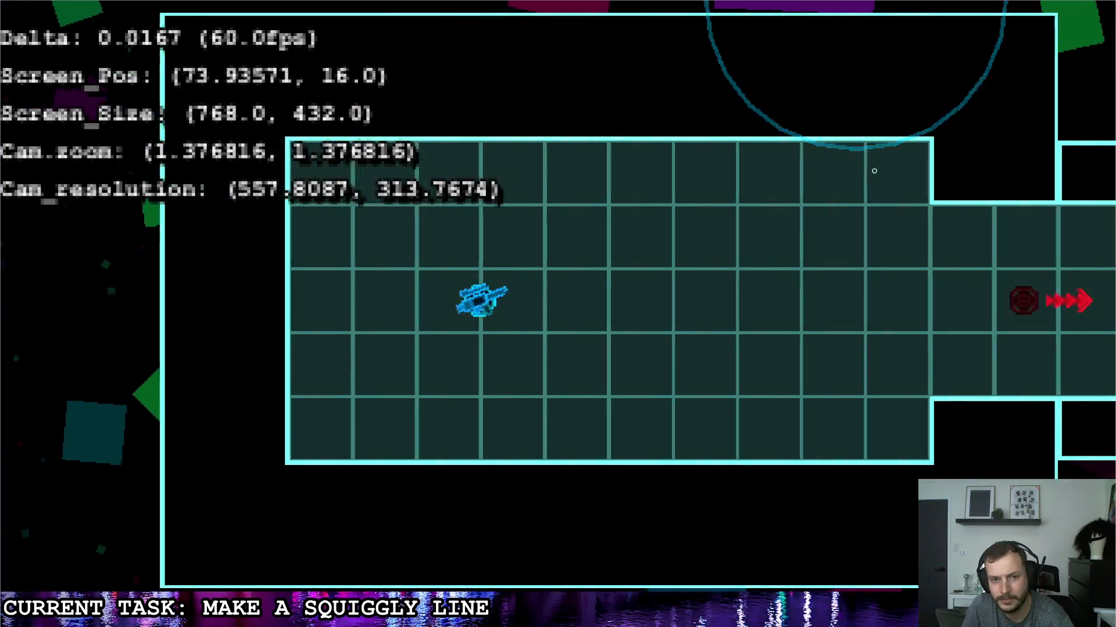
pyautogui.click(985, 185)
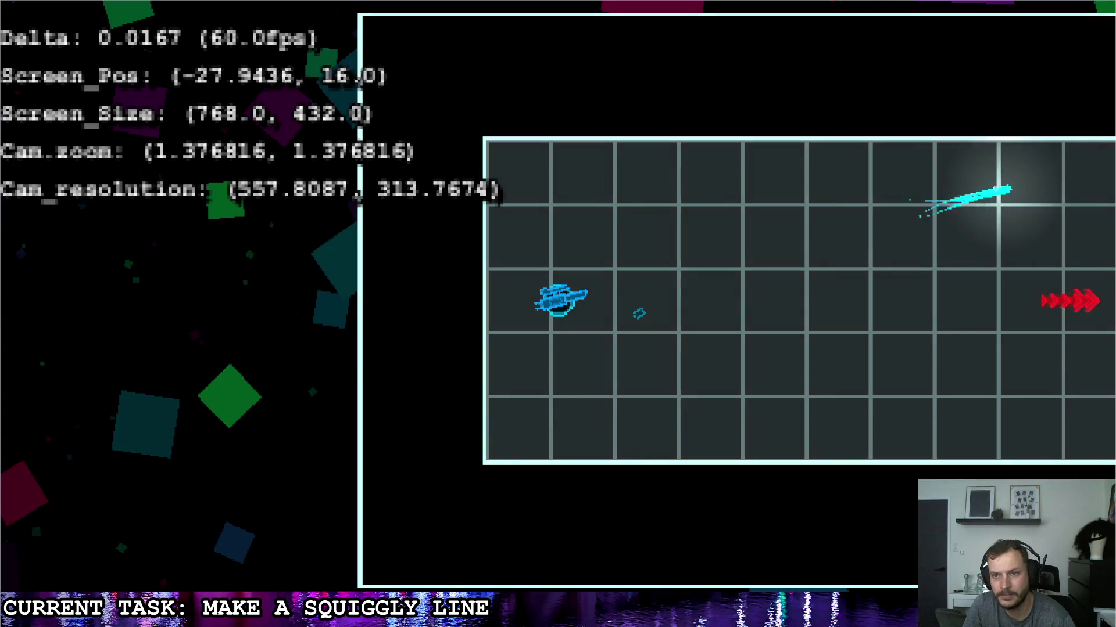
pyautogui.press('Escape')
pyautogui.hotkey('alt', 'Tab')
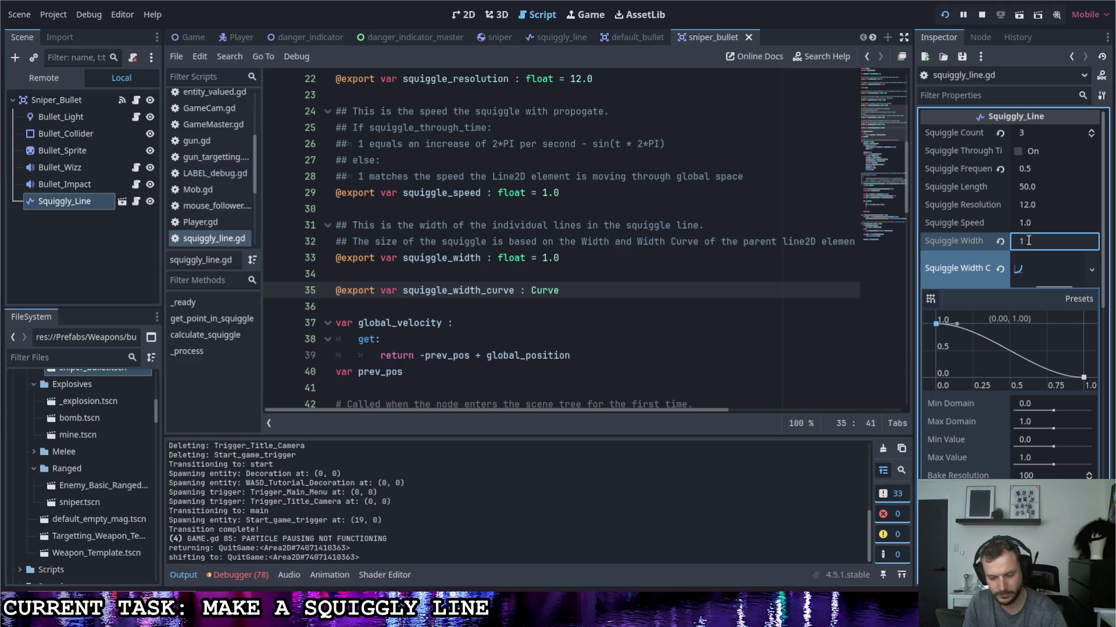
# - Raise a new peak point to full width, ease the curve's tail, and test-run the game
pyautogui.scroll(-10, 945, 378)
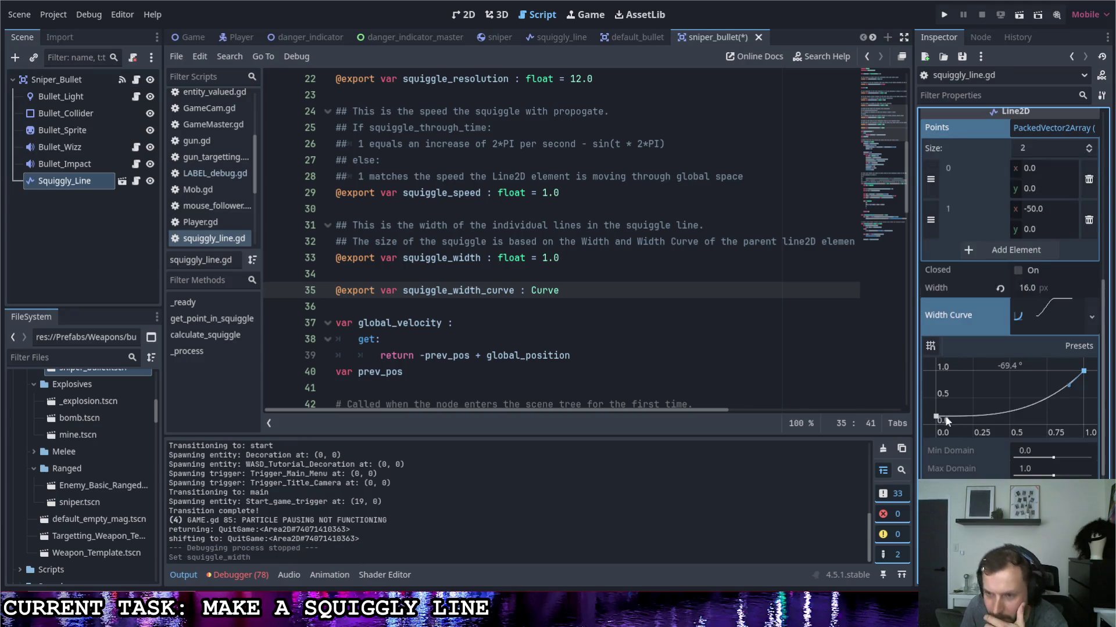
pyautogui.moveTo(980, 391); pyautogui.dragTo(1005, 364)
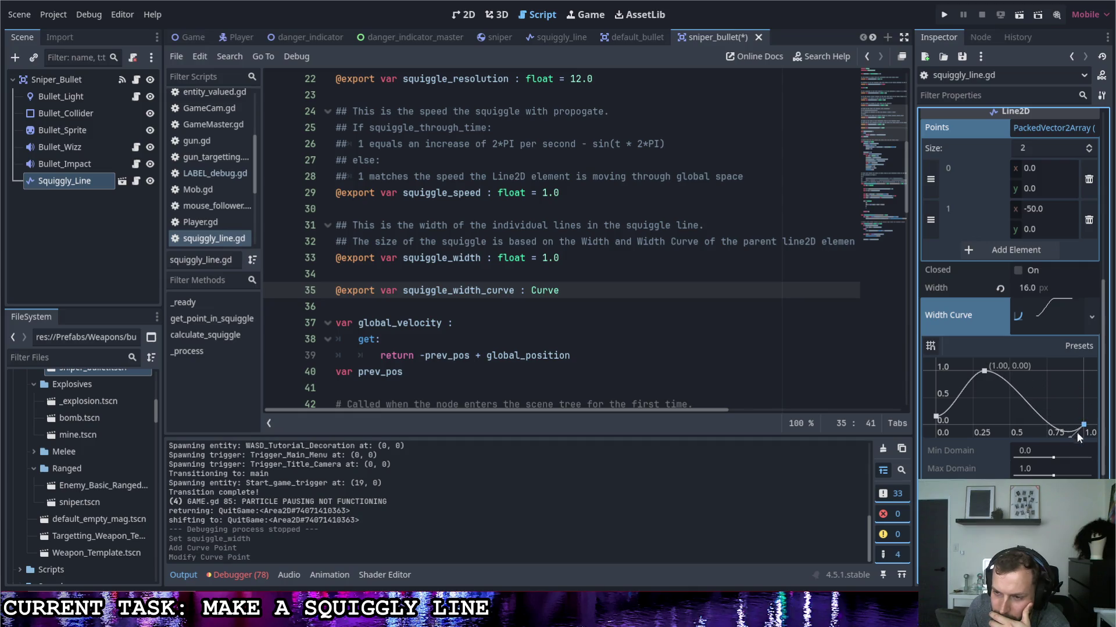
pyautogui.moveTo(1067, 434)
pyautogui.mouseDown()
pyautogui.moveTo(1039, 403)
pyautogui.moveTo(1071, 375)
pyautogui.mouseUp()
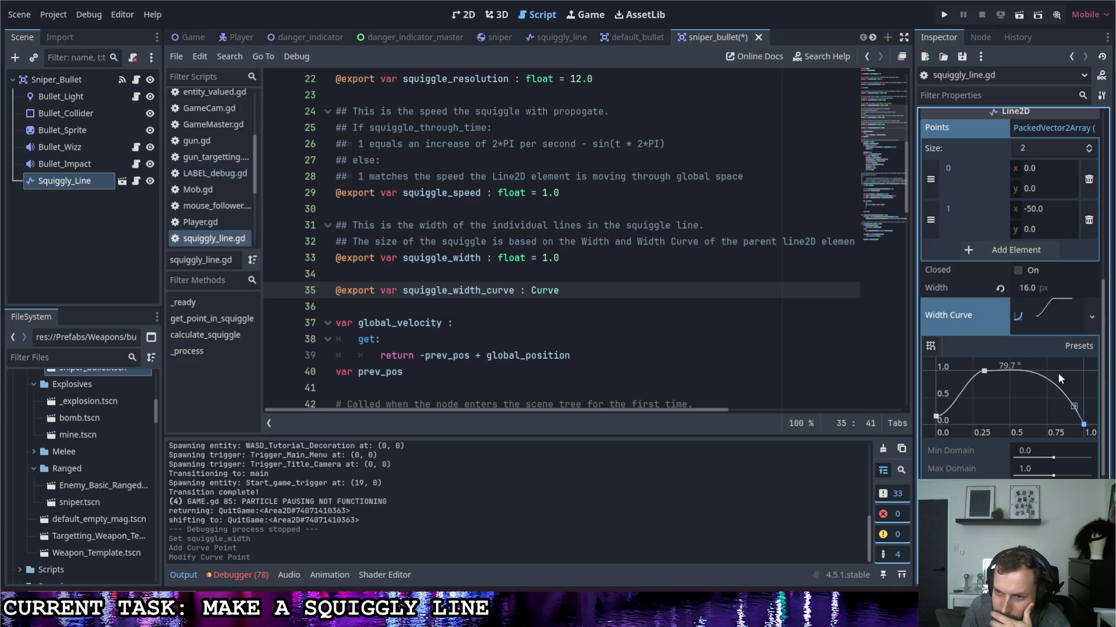
pyautogui.click(943, 15)
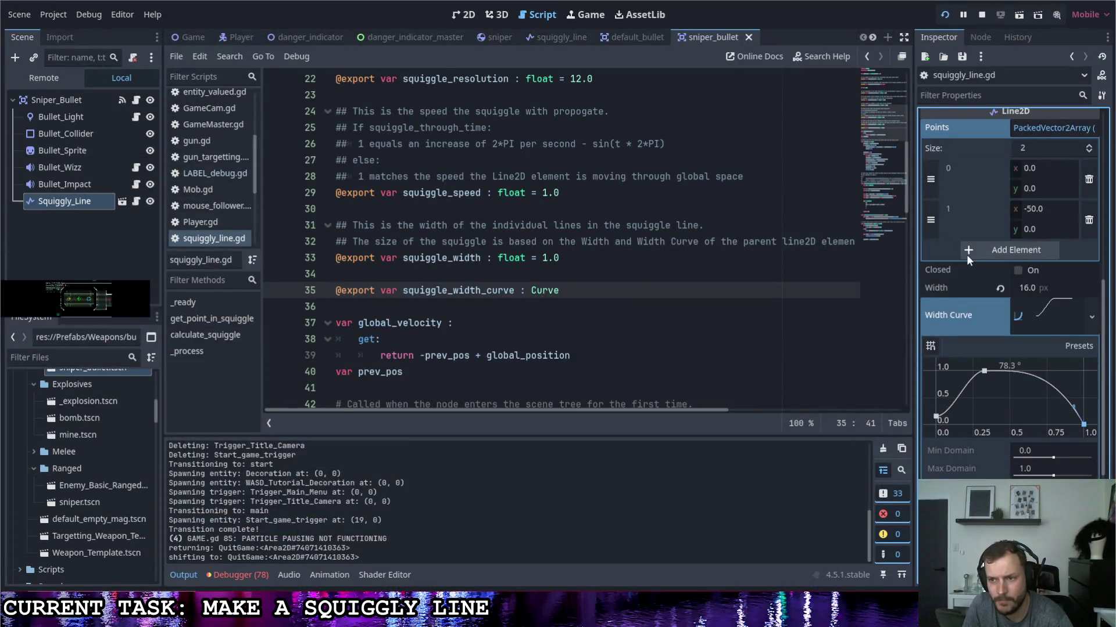
# - Delete the peak point, steepen the curve's start into an arch, and relaunch the game
pyautogui.rightClick(984, 372)
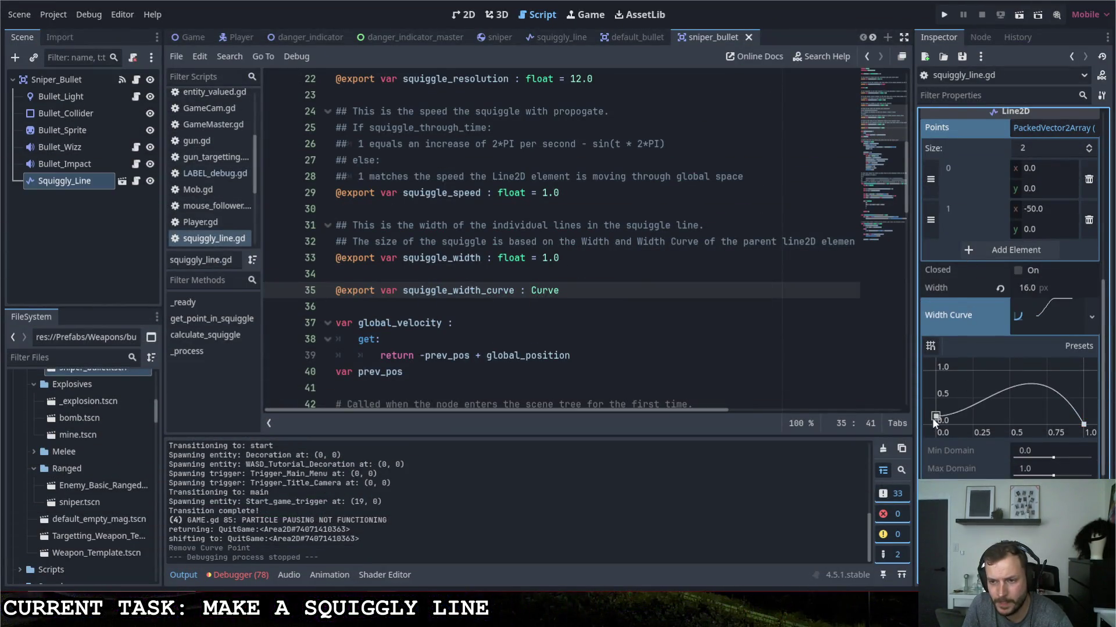
pyautogui.moveTo(955, 416); pyautogui.dragTo(955, 398)
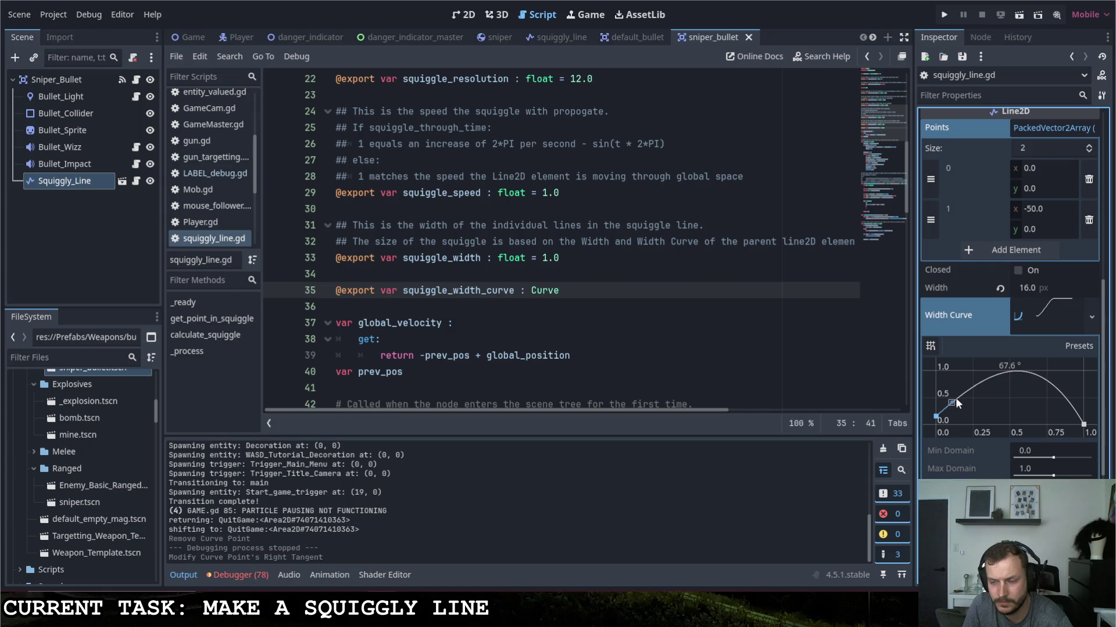
pyautogui.click(945, 19)
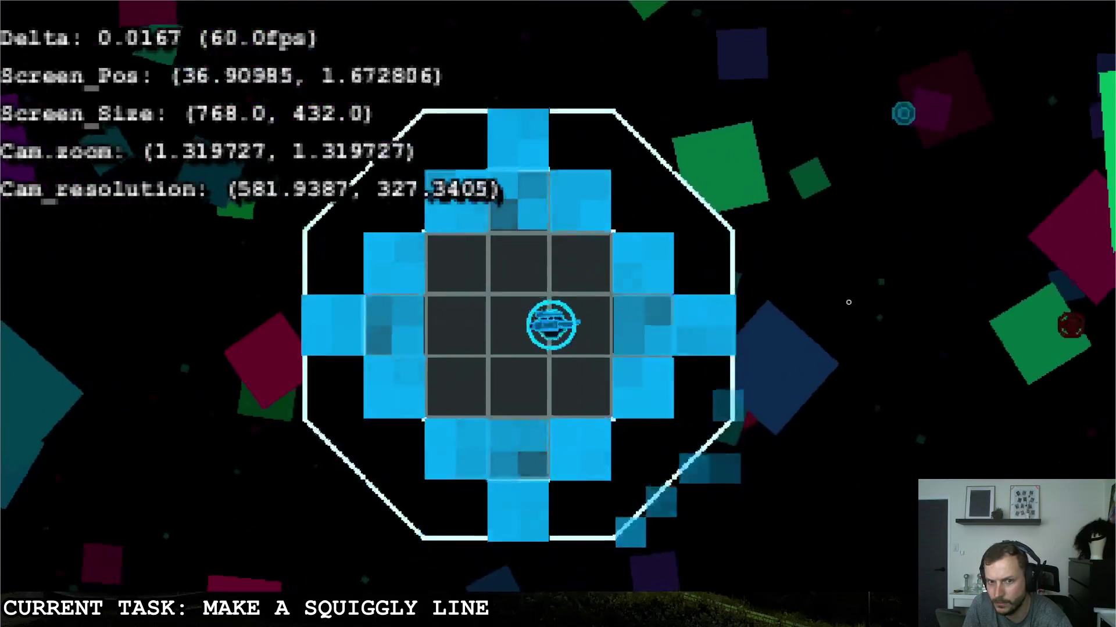
# - Fire six sniper shots while moving around the arena to inspect the arched trails, then pause
pyautogui.click(849, 303)
pyautogui.press('d')
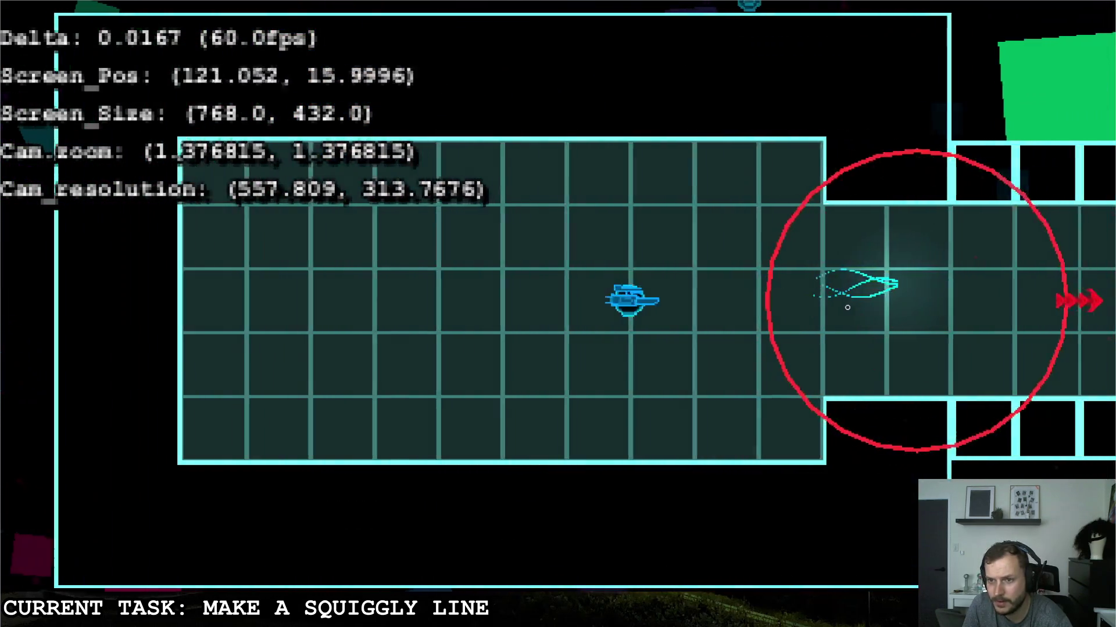
pyautogui.press('a')
pyautogui.click(956, 215)
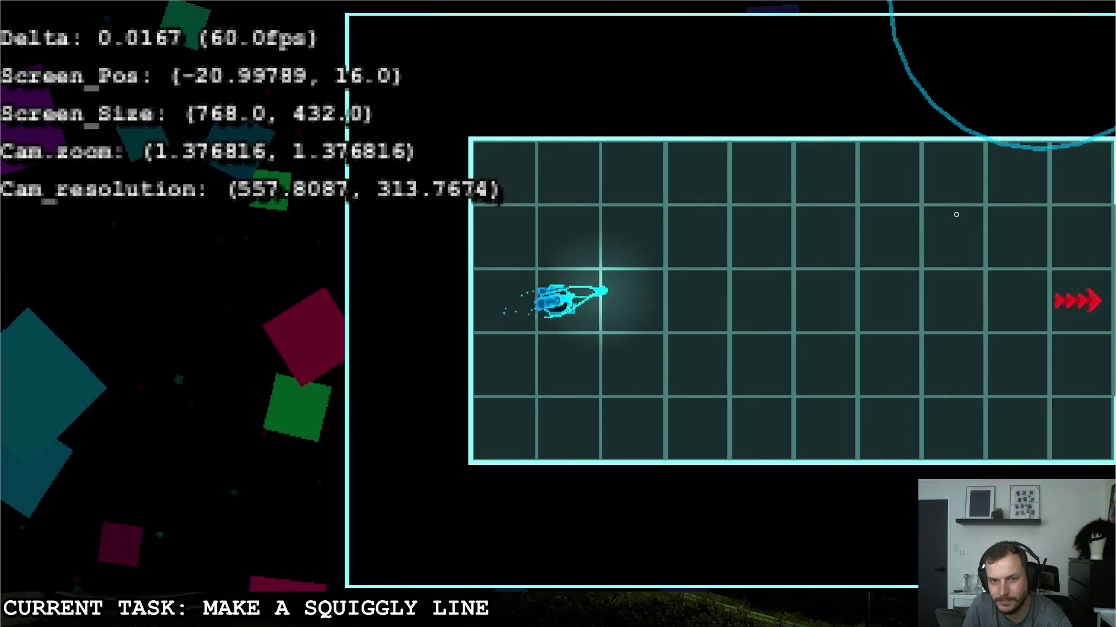
pyautogui.press('d')
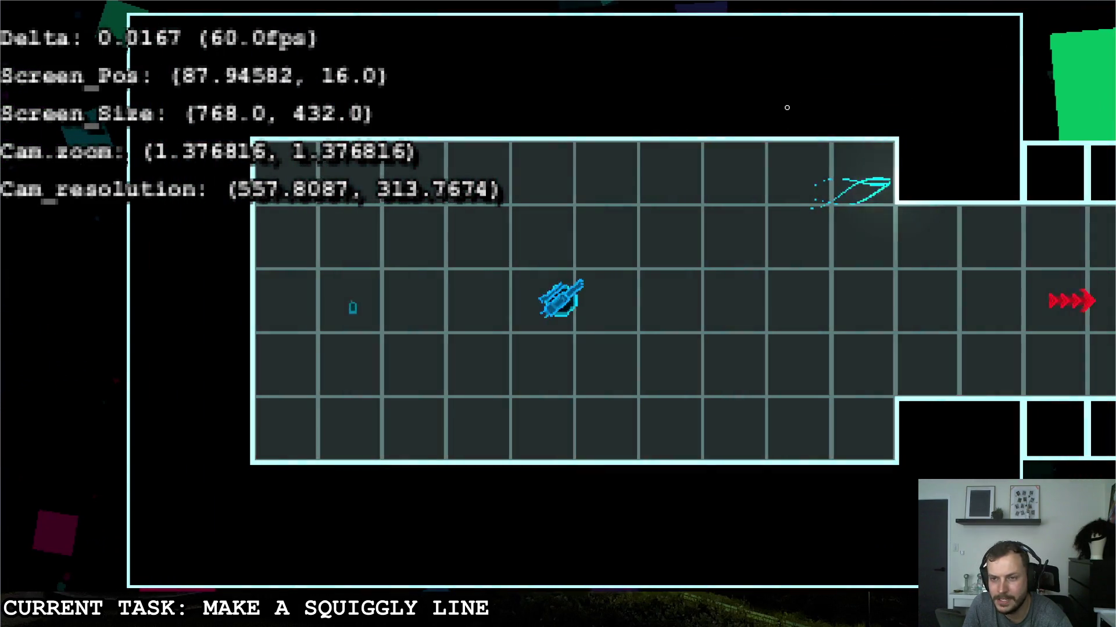
pyautogui.press('w')
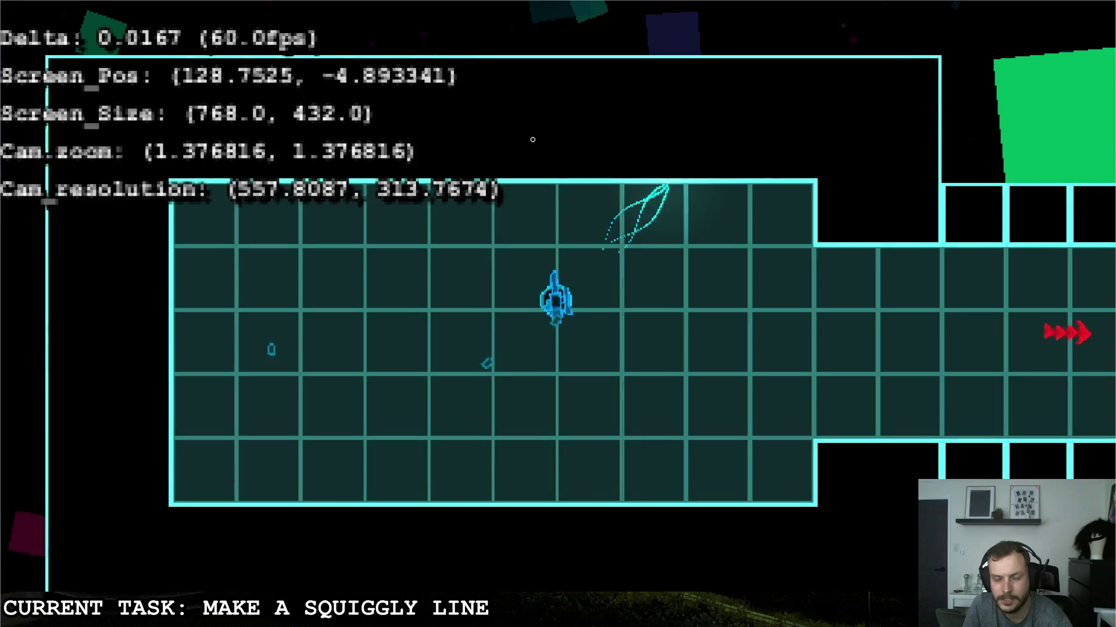
pyautogui.press('a')
pyautogui.click(697, 218)
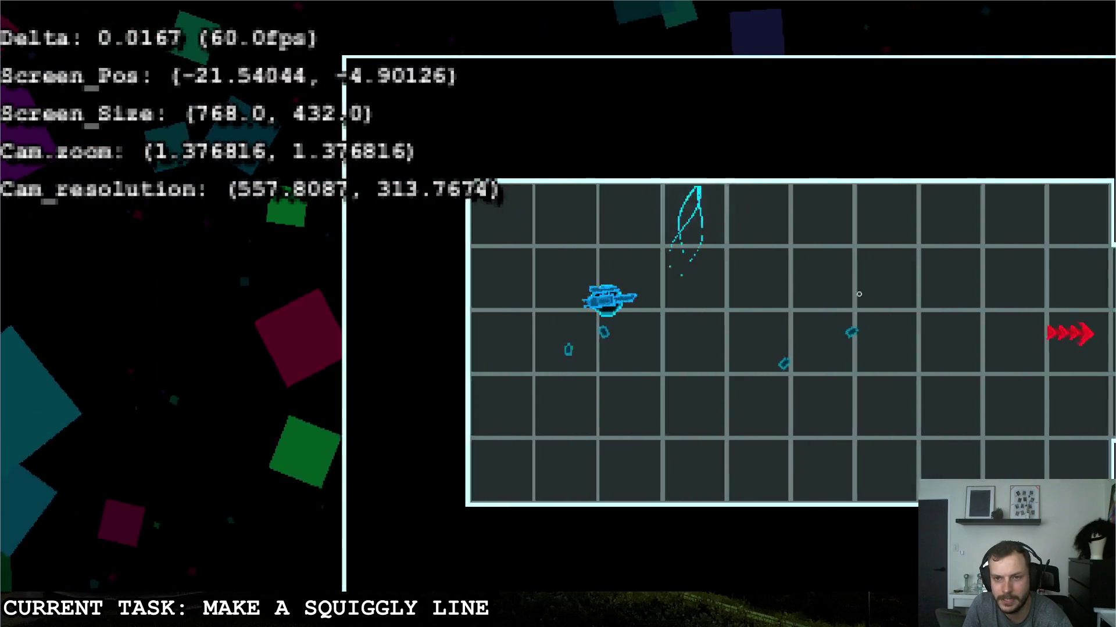
pyautogui.press('d')
pyautogui.click(859, 294)
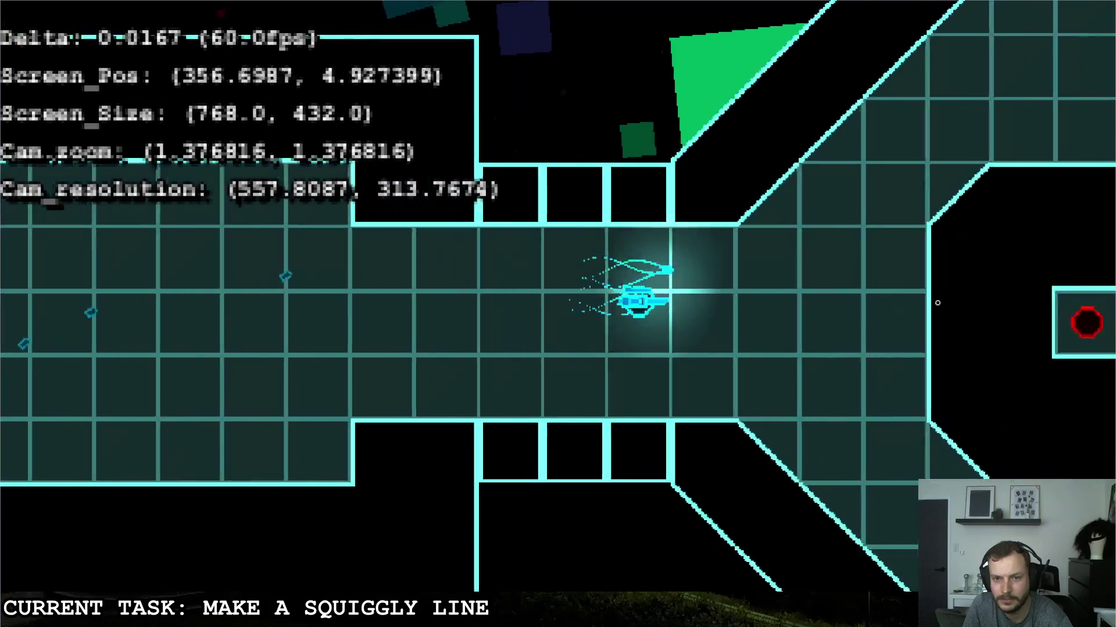
pyautogui.press('s')
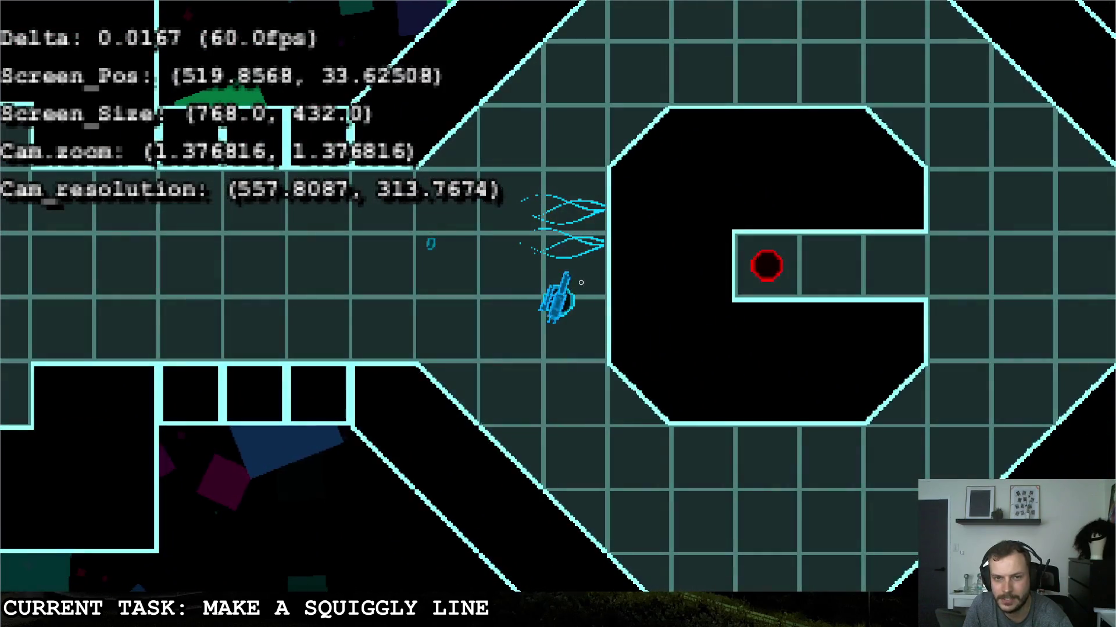
pyautogui.press('a')
pyautogui.click(348, 261)
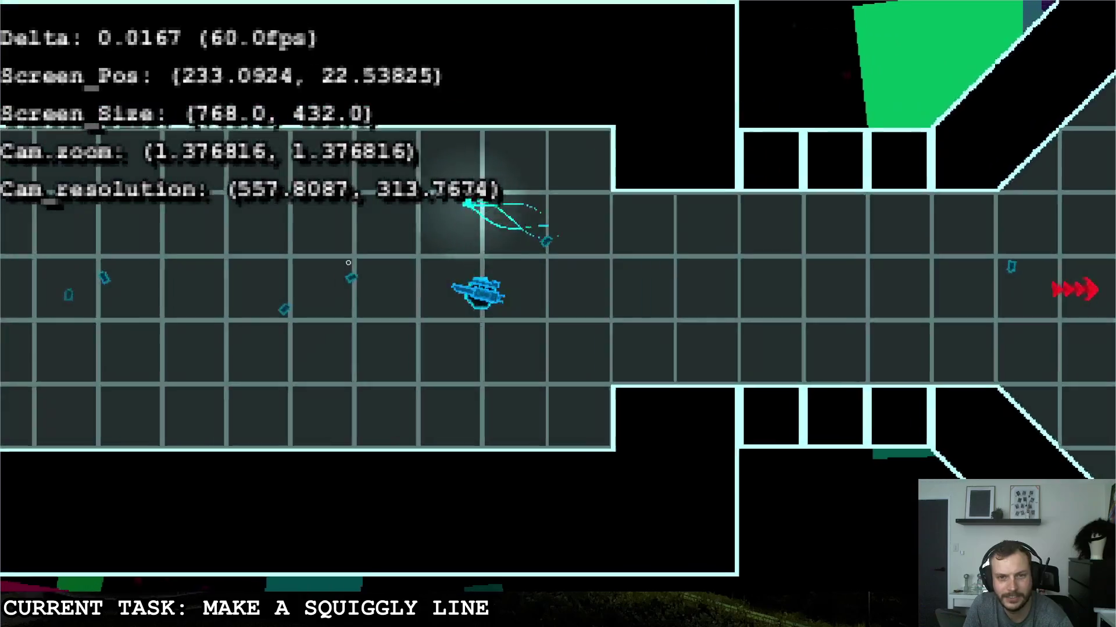
pyautogui.press('a')
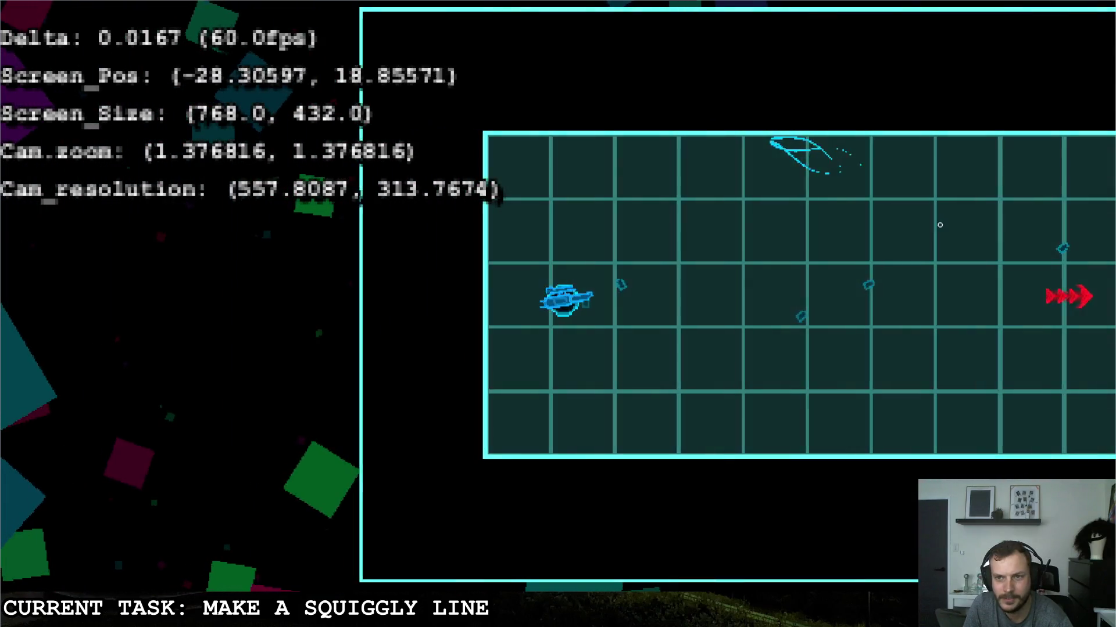
pyautogui.press('d')
pyautogui.click(909, 224)
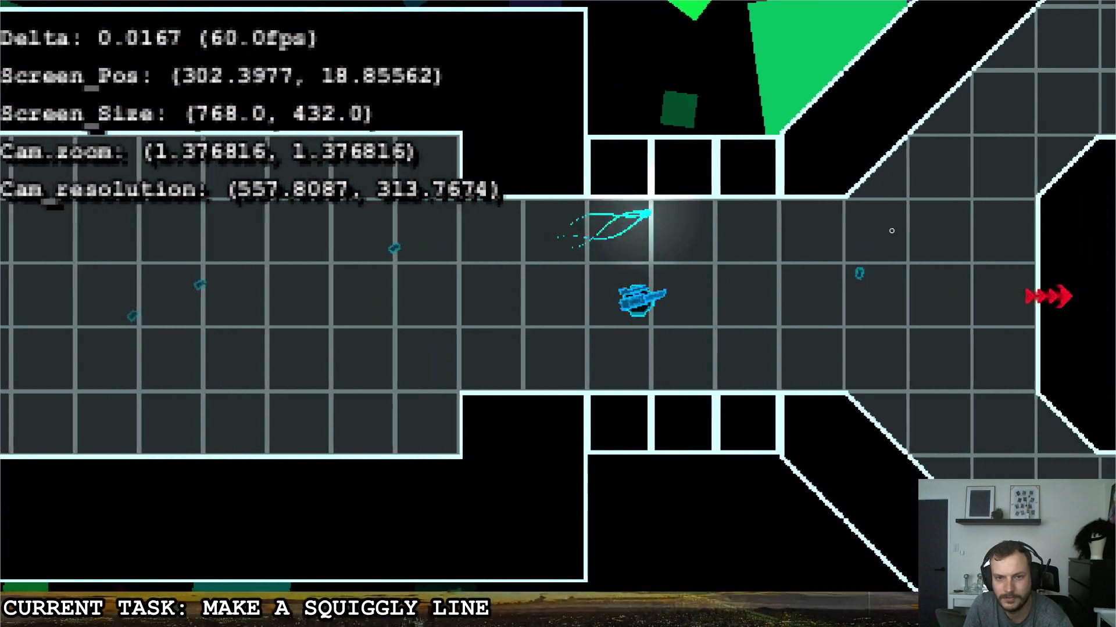
pyautogui.press('Escape')
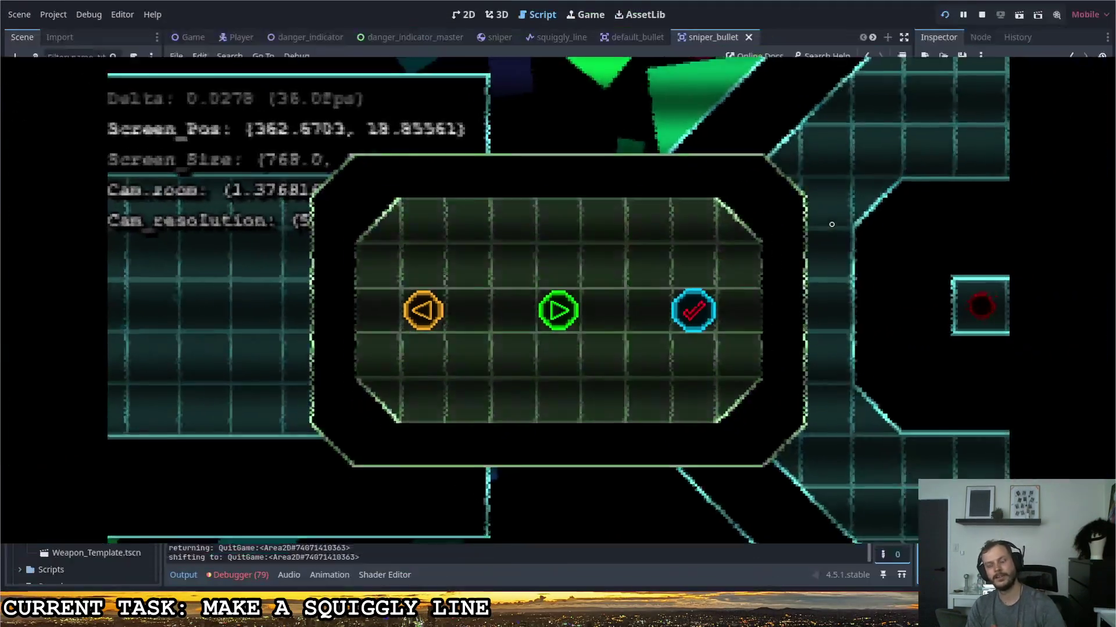
# - Back in the editor, set Squiggle Count to 2
pyautogui.hotkey('alt', 'Tab')
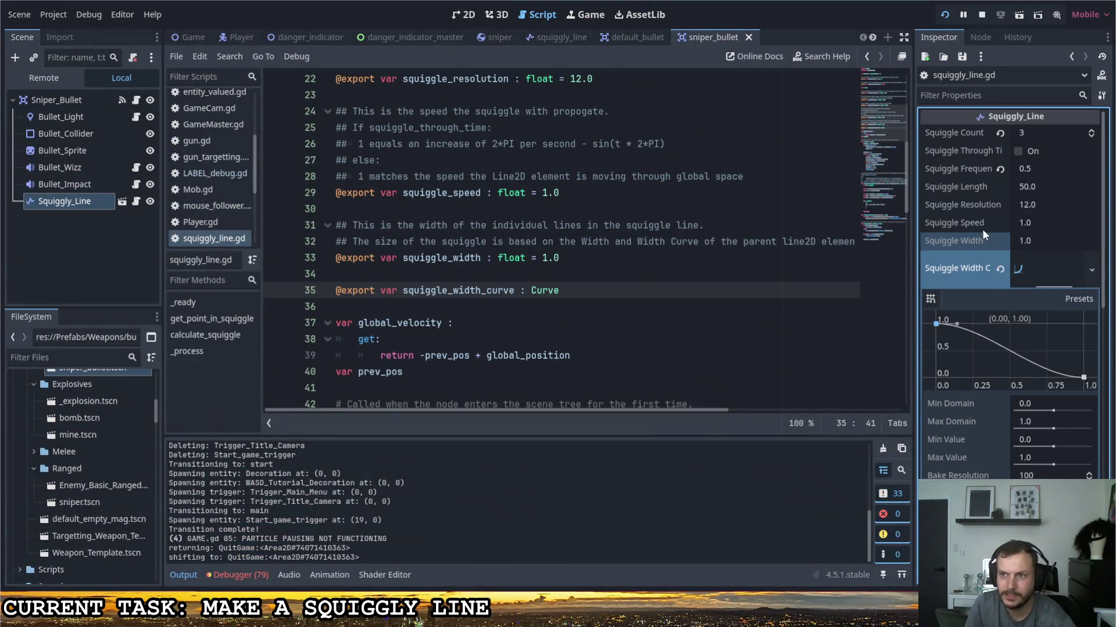
pyautogui.click(1033, 132)
pyautogui.press('Return')
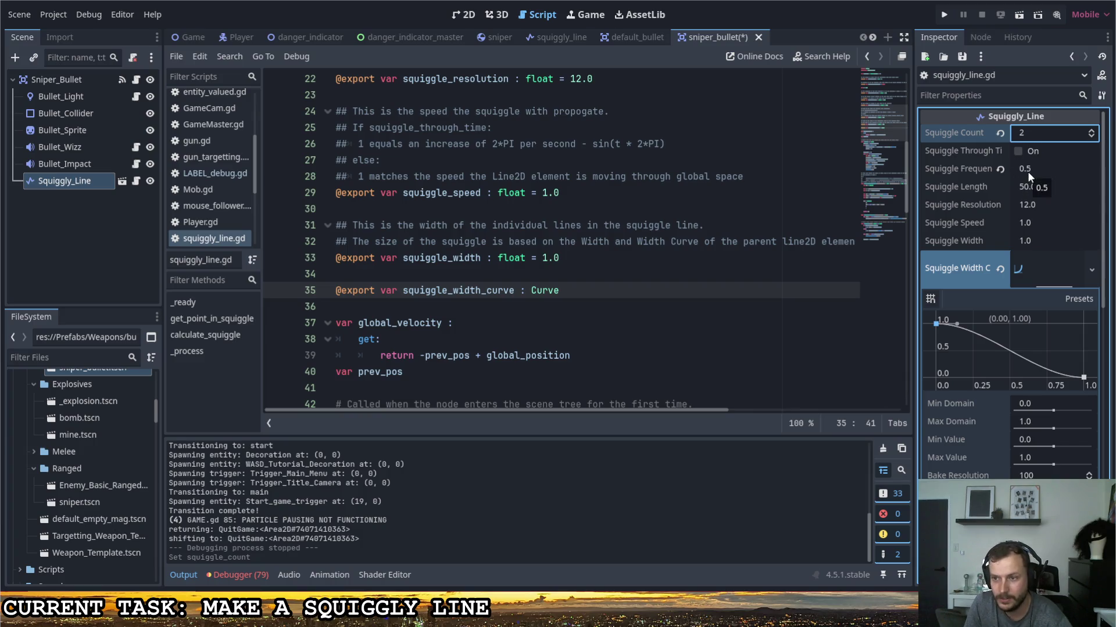
# - Set Squiggle Frequency to 1.0 and run the project again
pyautogui.scroll(-5, 983, 441)
pyautogui.scroll(5, 983, 441)
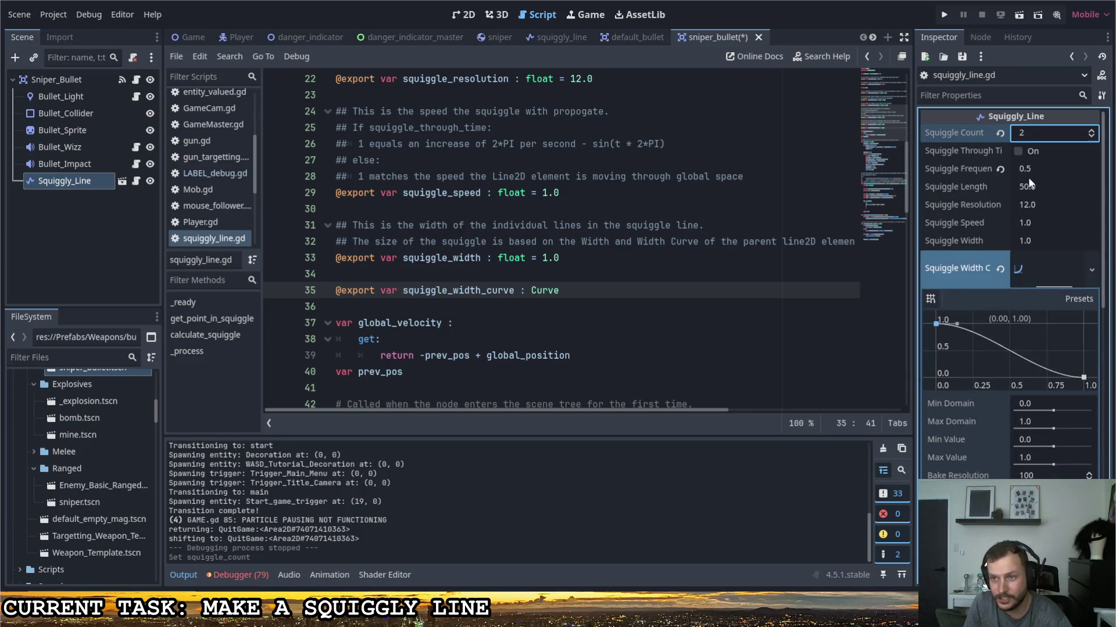
pyautogui.press('Return')
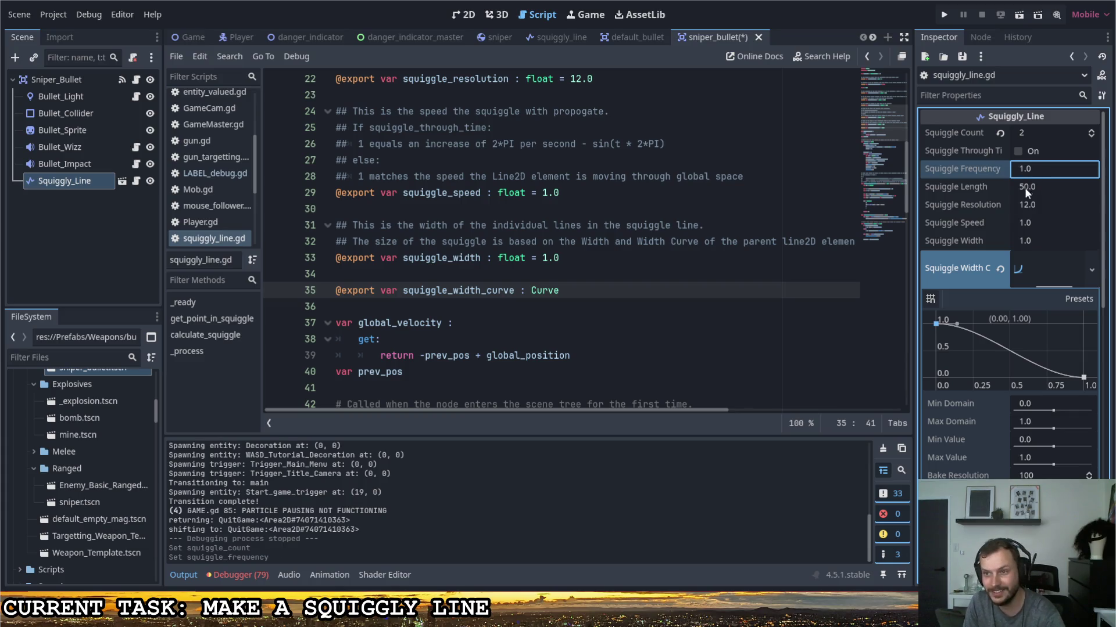
pyautogui.scroll(-10, 969, 319)
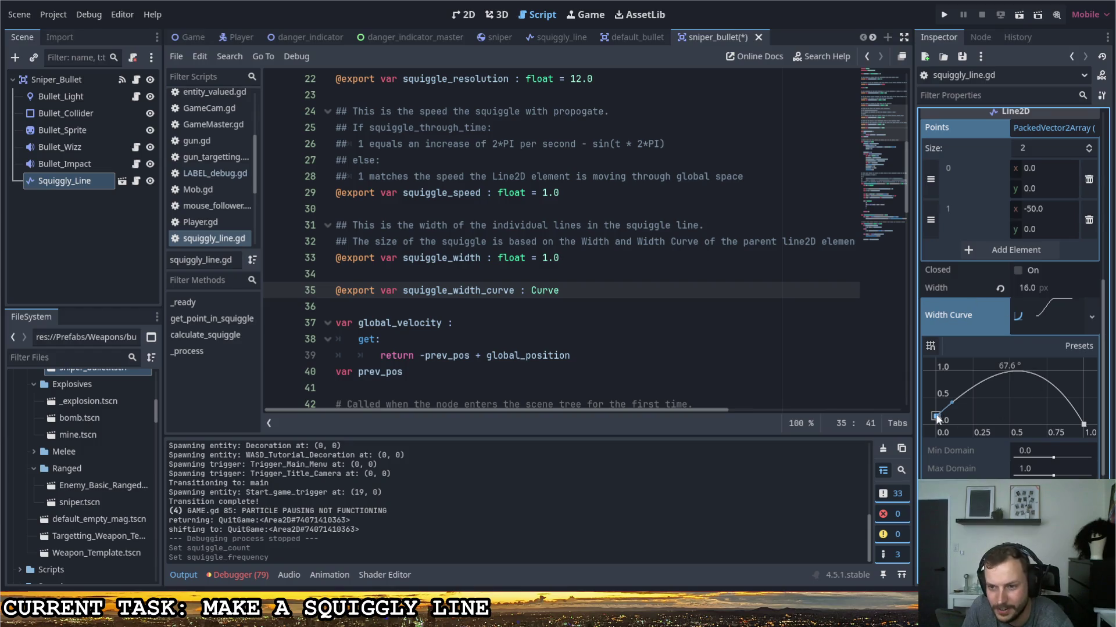
pyautogui.scroll(10, 936, 417)
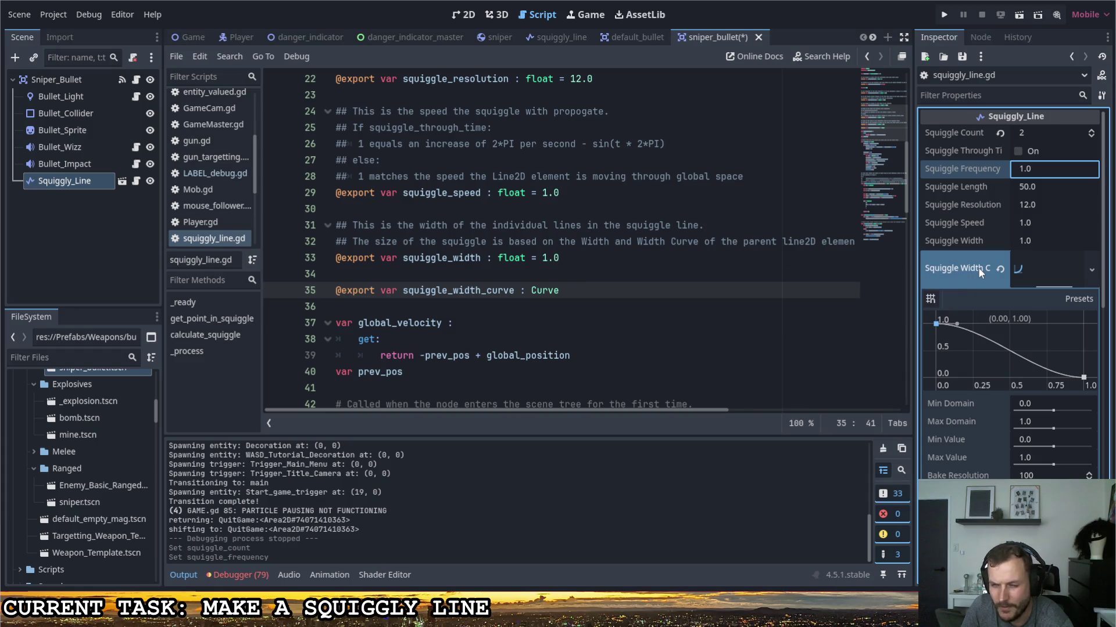
pyautogui.click(943, 15)
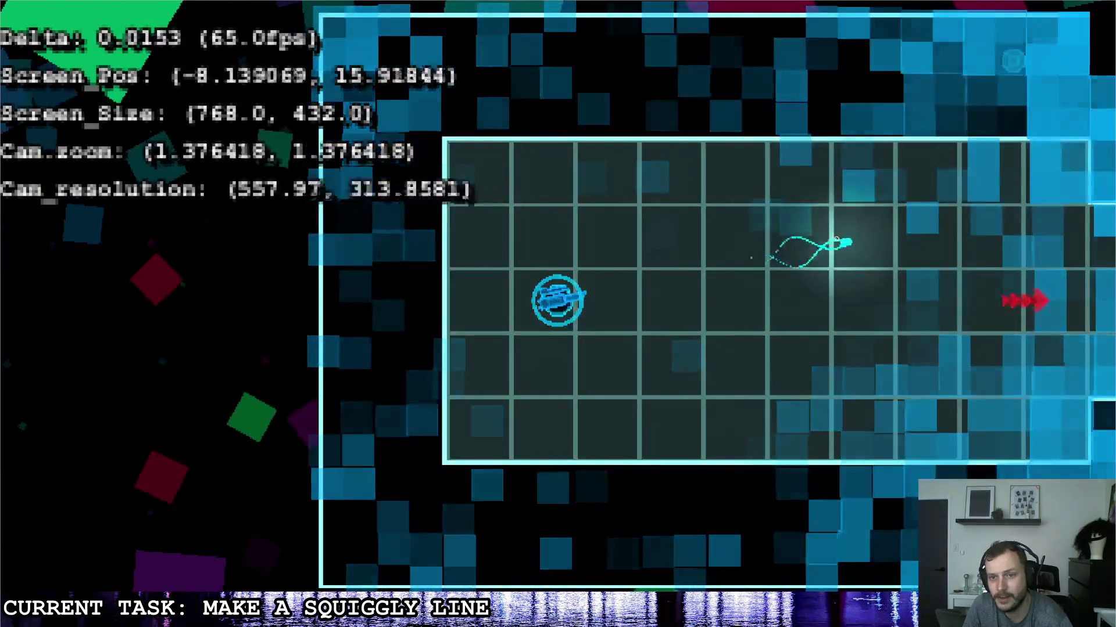
# - Stop the test run, scroll to the Line2D trail settings, and relaunch the game
pyautogui.press('Escape')
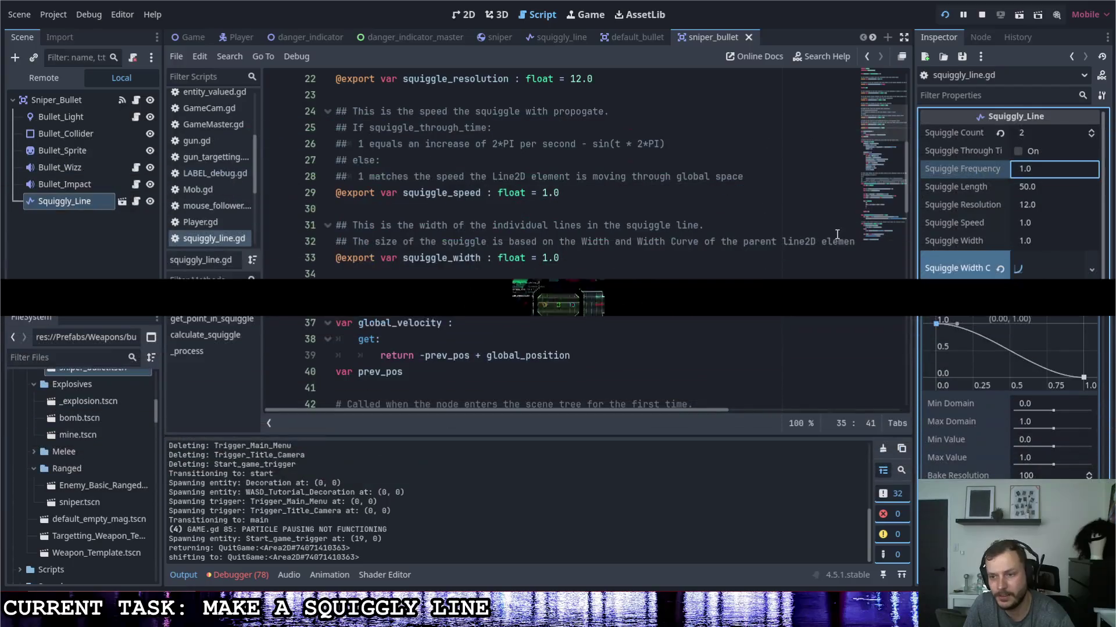
pyautogui.scroll(-5, 989, 388)
pyautogui.scroll(-3, 960, 398)
pyautogui.moveTo(937, 358)
pyautogui.mouseDown()
pyautogui.moveTo(960, 329)
pyautogui.moveTo(970, 346)
pyautogui.moveTo(962, 368)
pyautogui.mouseUp()
pyautogui.click(943, 15)
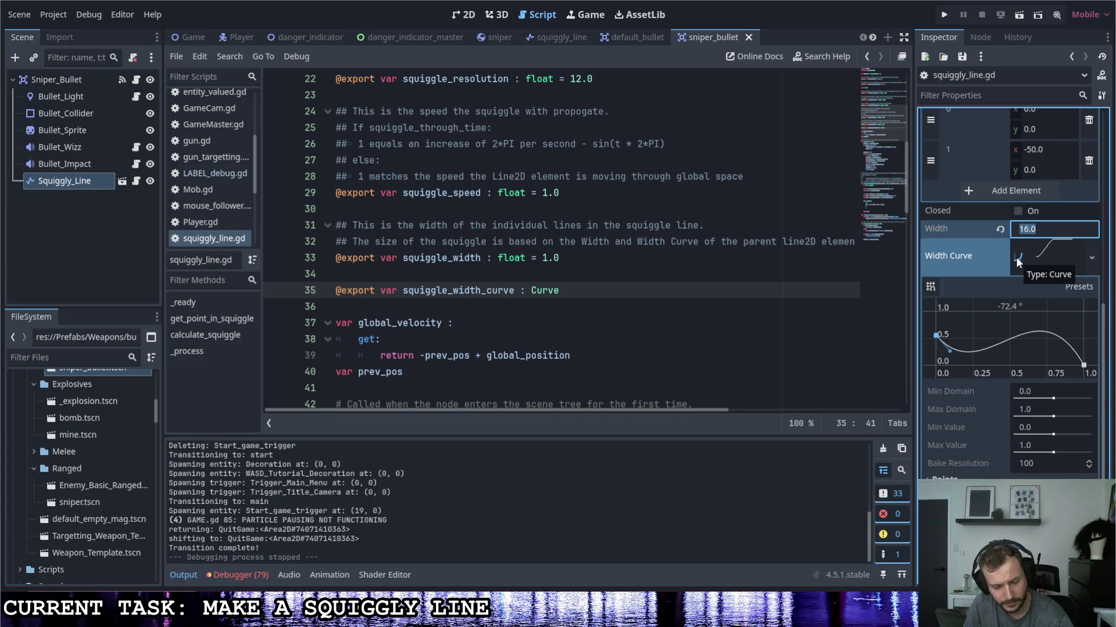
# - Set the Line2D trail width to 4 px and test-fire it in the game
pyautogui.write('4')
pyautogui.press('Return')
pyautogui.click(944, 15)
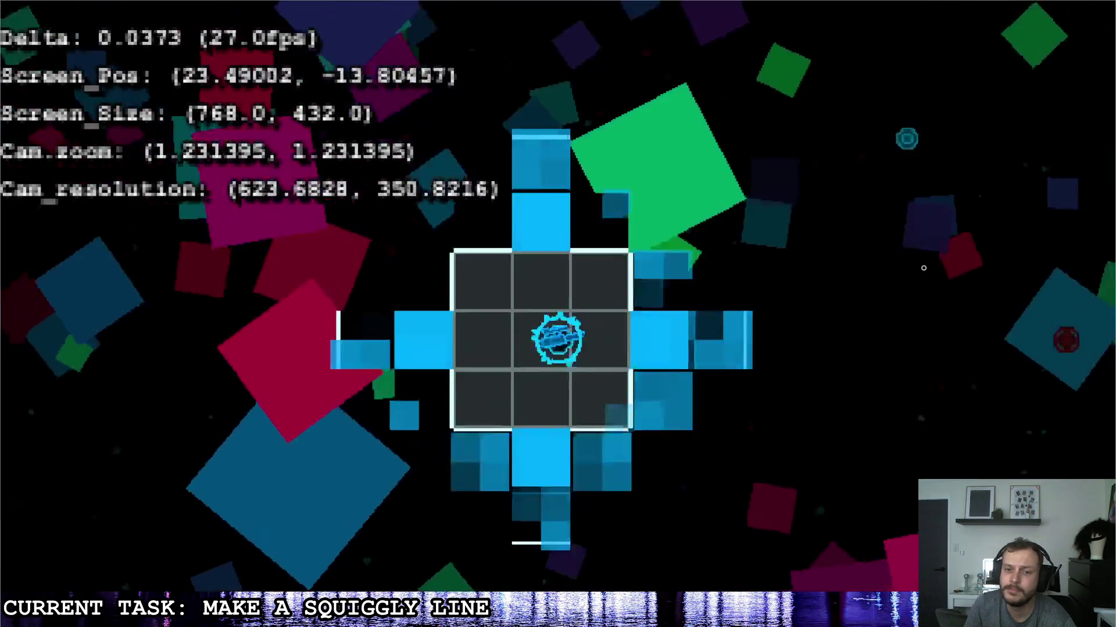
pyautogui.click(924, 260)
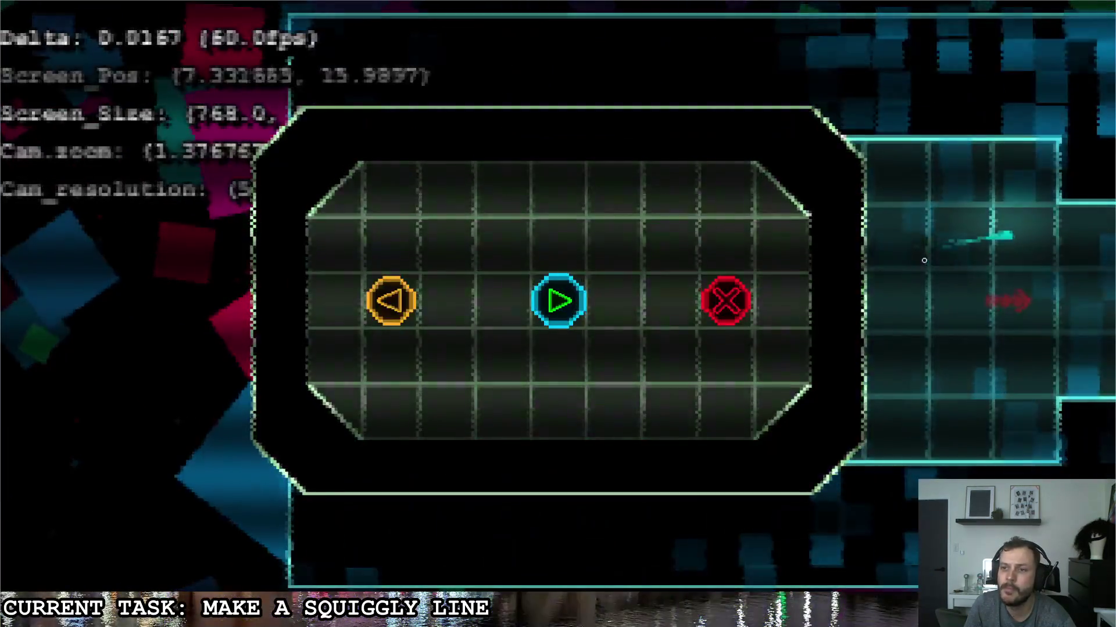
pyautogui.hotkey('alt', 'Tab')
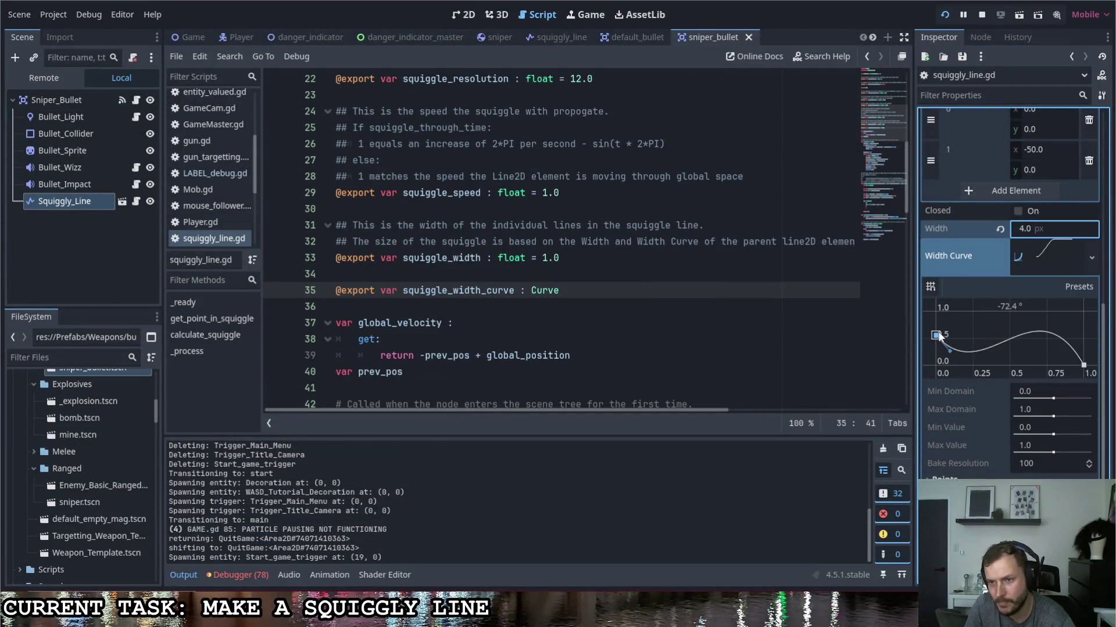
# - Raise the width curve's first point to full width, adjust its last point, and rerun
pyautogui.moveTo(934, 312); pyautogui.dragTo(934, 309)
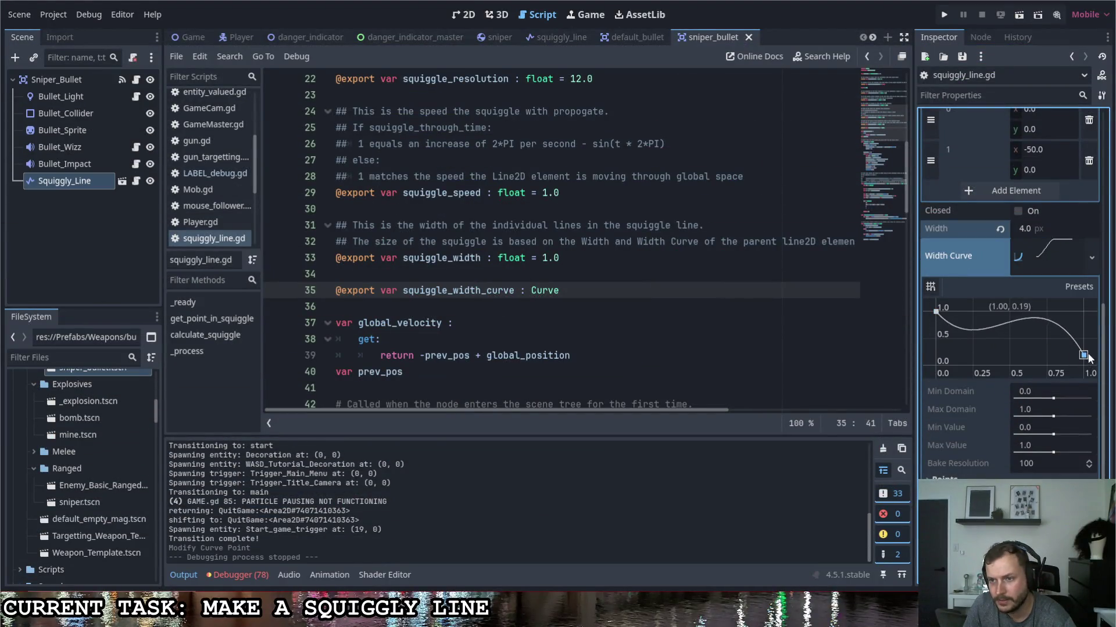
pyautogui.moveTo(1089, 346); pyautogui.dragTo(1078, 344)
pyautogui.click(942, 15)
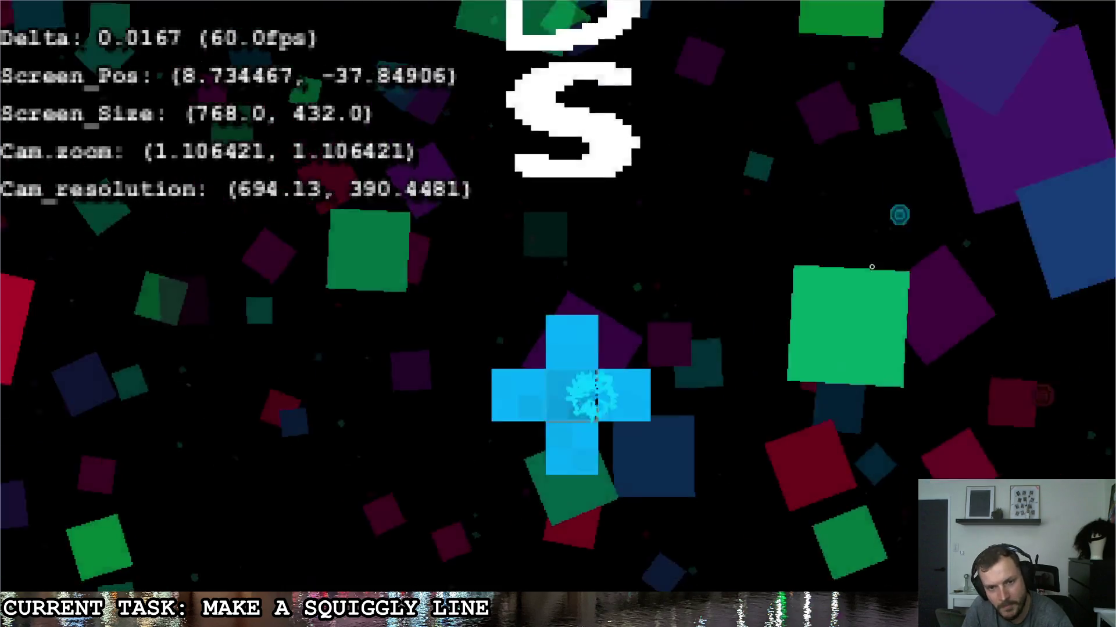
# - Fire sniper shots to the upper right, left and lower right while moving with WASD
pyautogui.press('d')
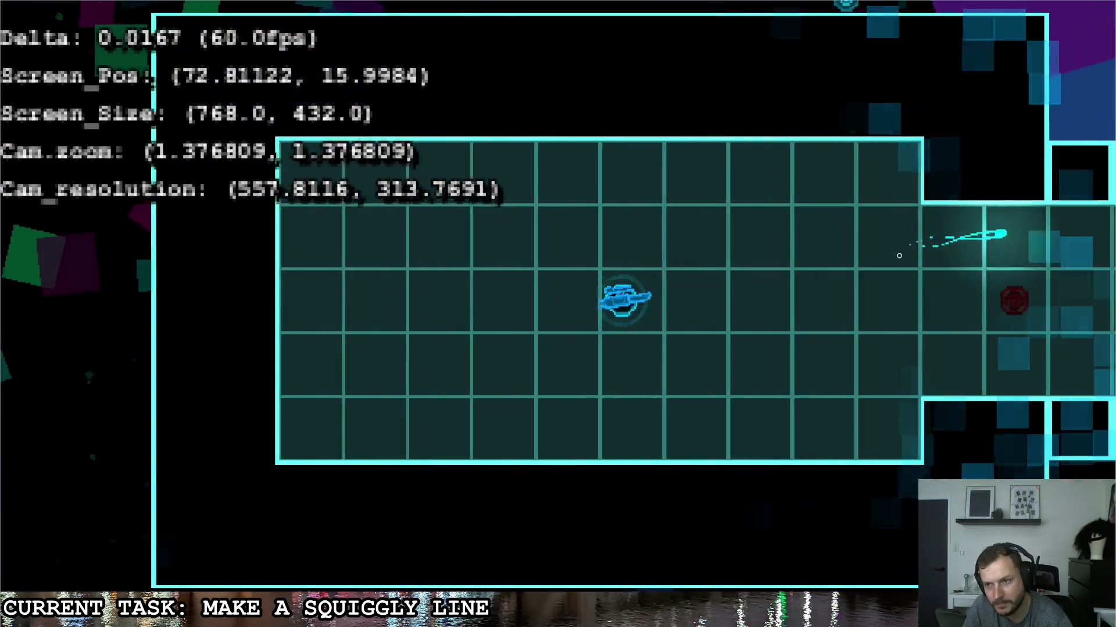
pyautogui.click(850, 176)
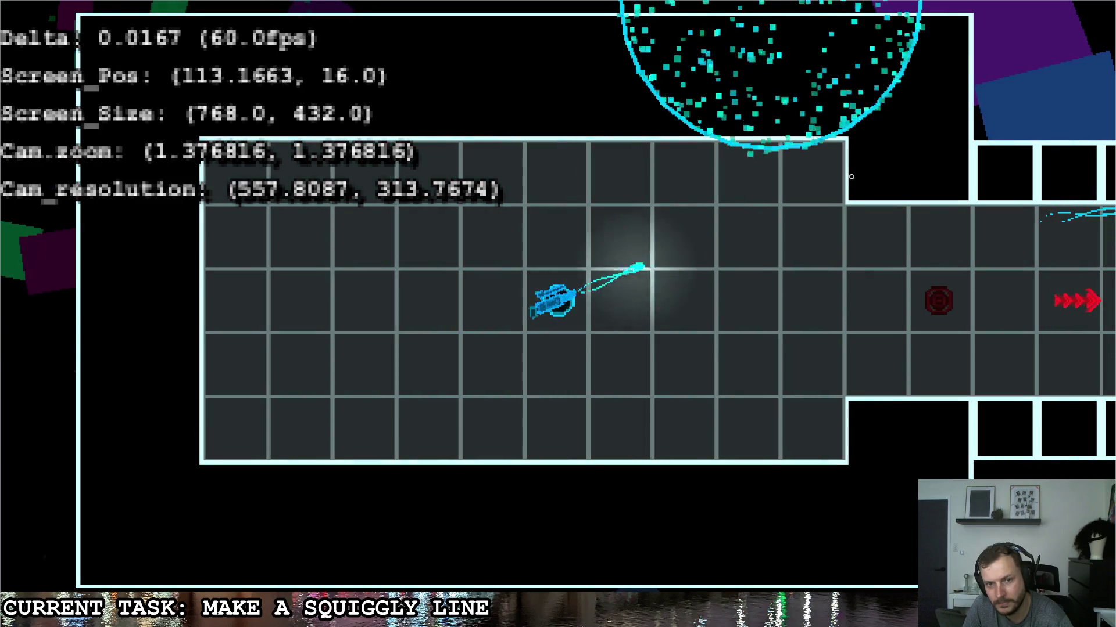
pyautogui.press('a')
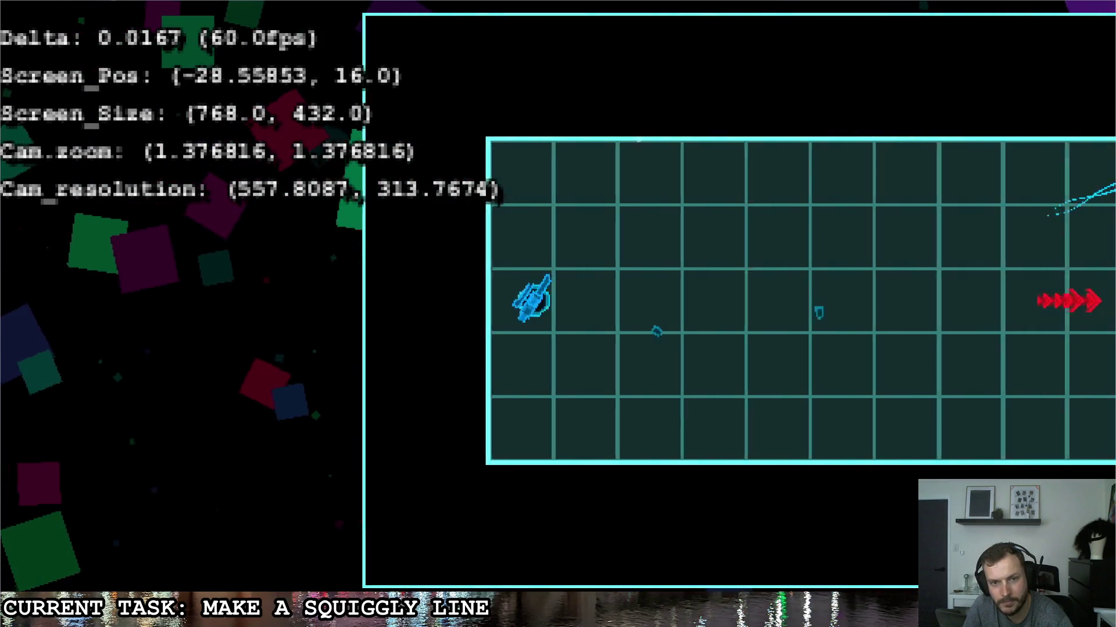
pyautogui.click(634, 138)
pyautogui.press('d')
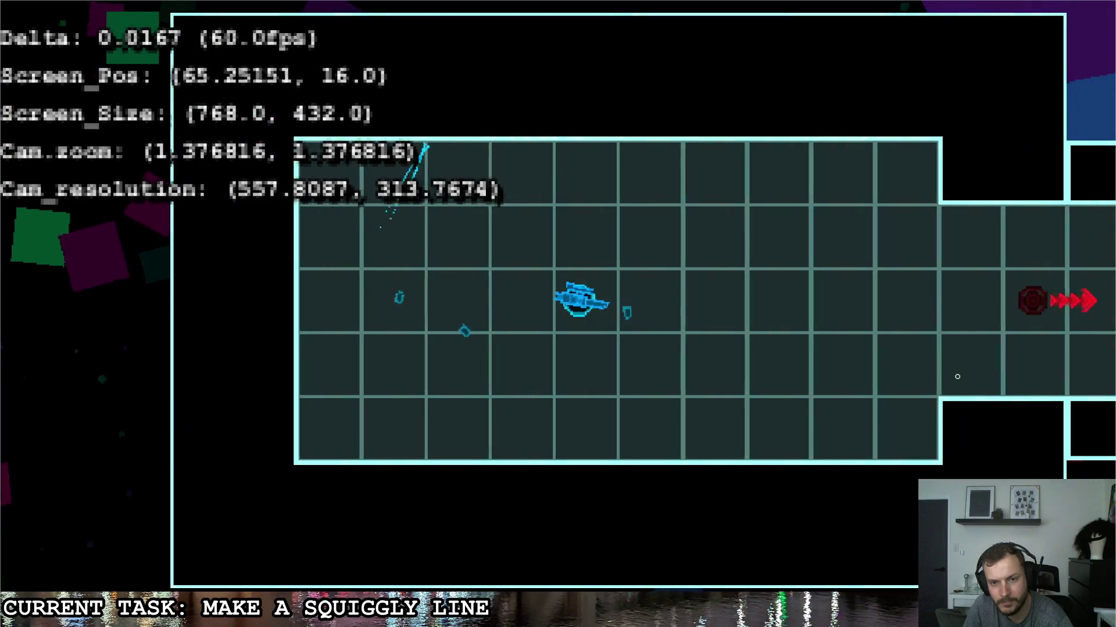
pyautogui.click(954, 378)
pyautogui.press('s')
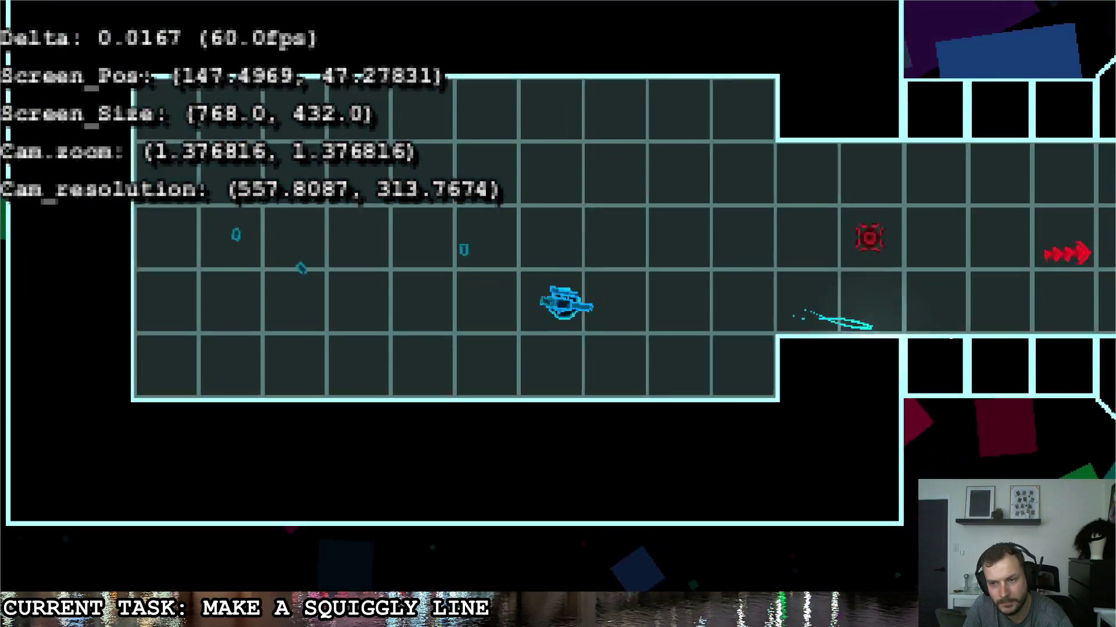
pyautogui.click(789, 56)
pyautogui.press('a')
pyautogui.press('w')
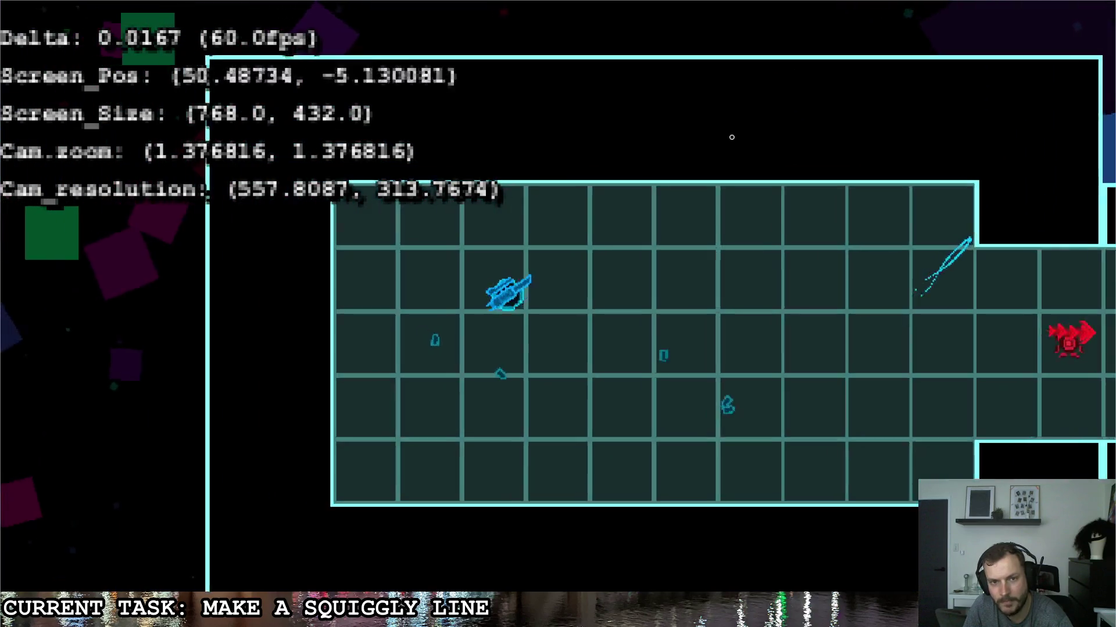
pyautogui.click(734, 136)
# - Fire more shots at the walls, then quit the game from the pause menu
pyautogui.press('d')
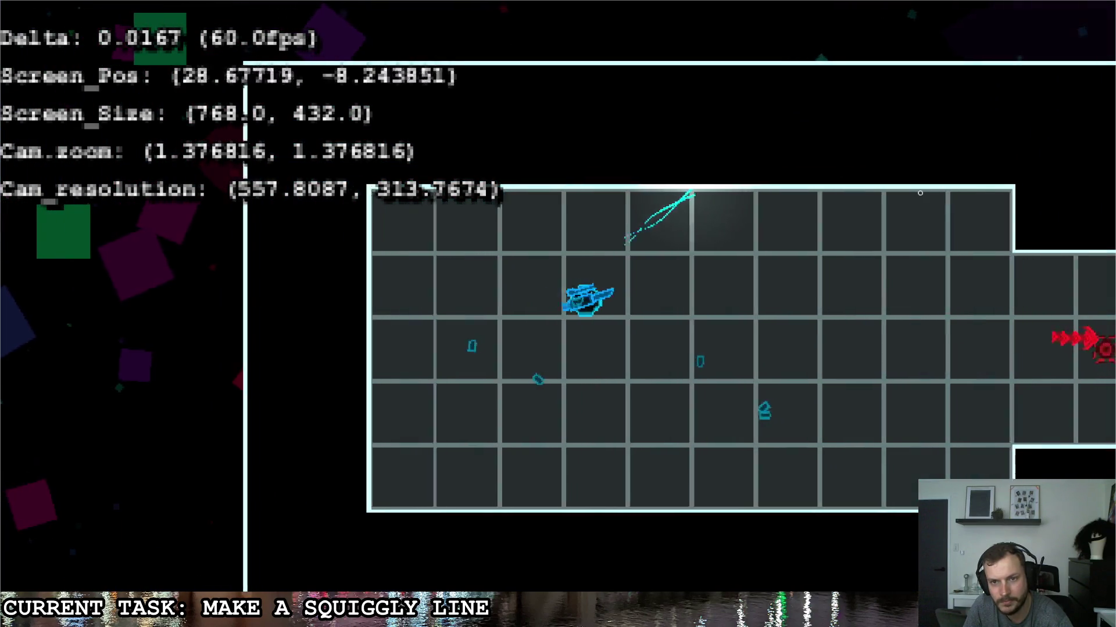
pyautogui.click(929, 211)
pyautogui.press('a')
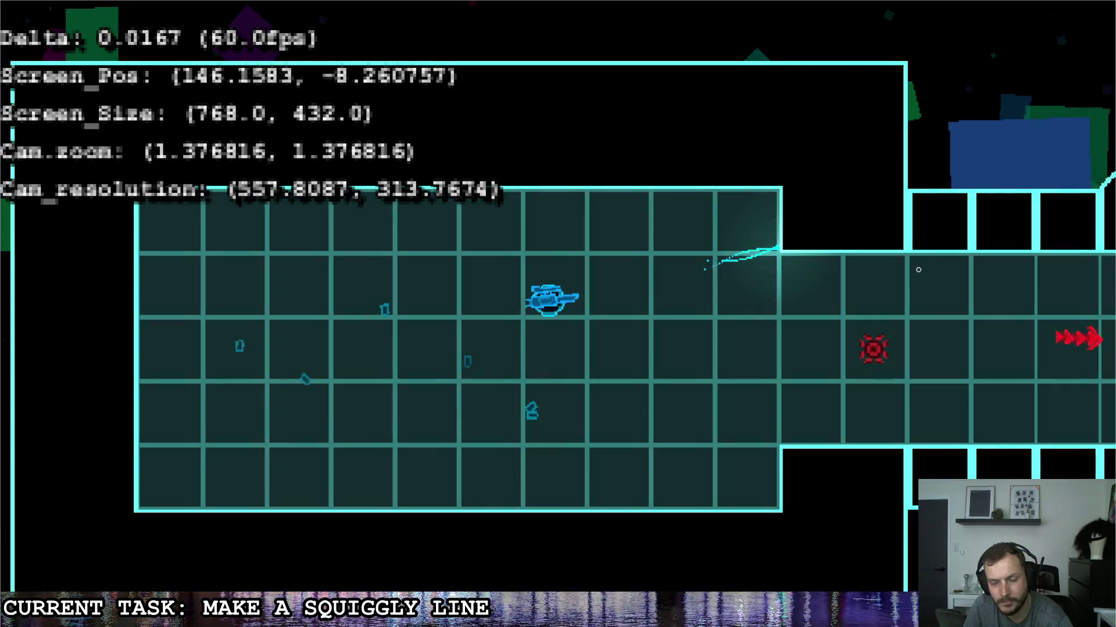
pyautogui.click(972, 316)
pyautogui.press('d')
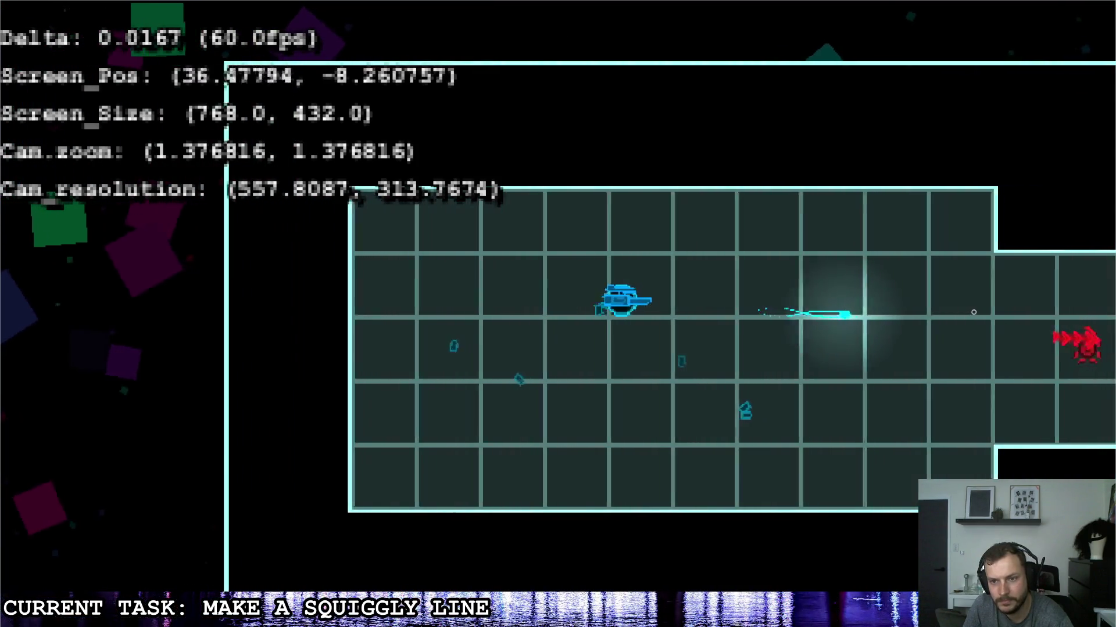
pyautogui.press('a')
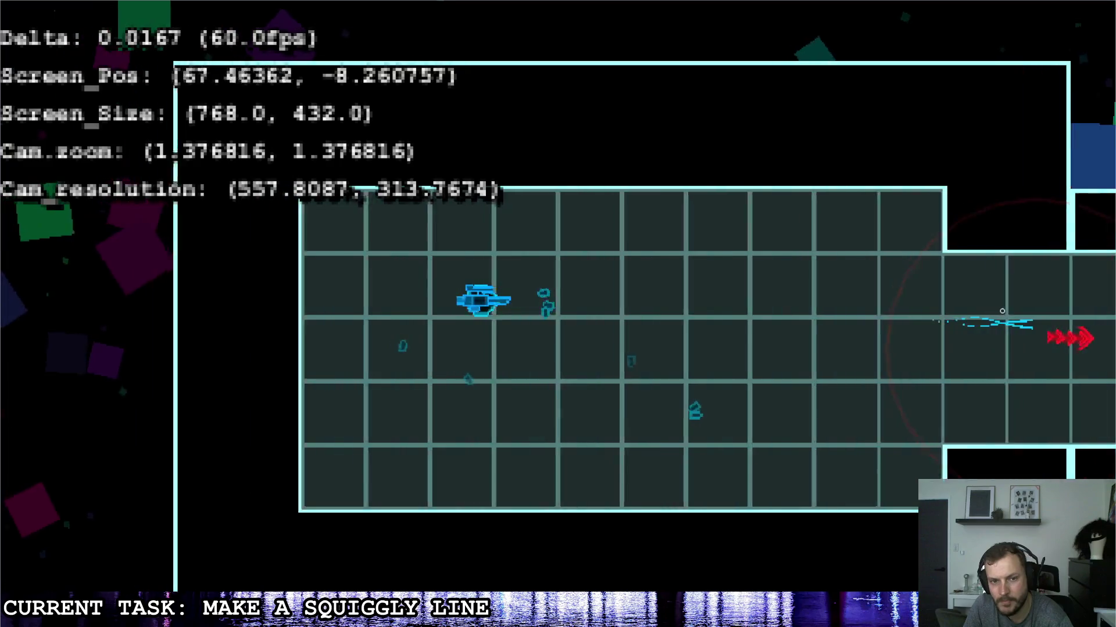
pyautogui.click(1069, 303)
pyautogui.press('Escape')
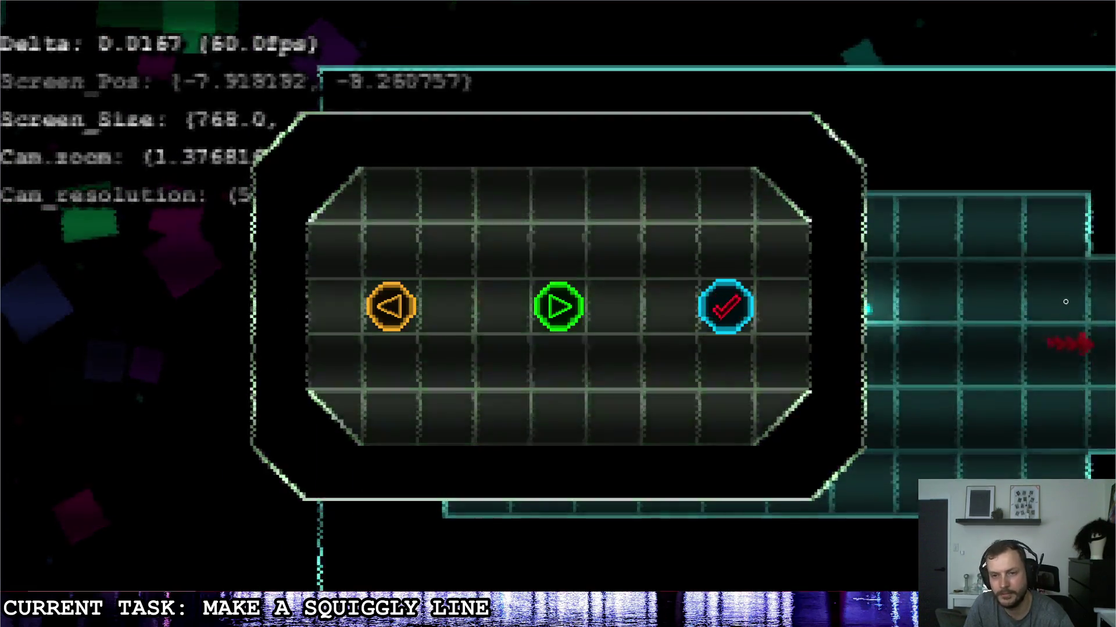
pyautogui.click(725, 300)
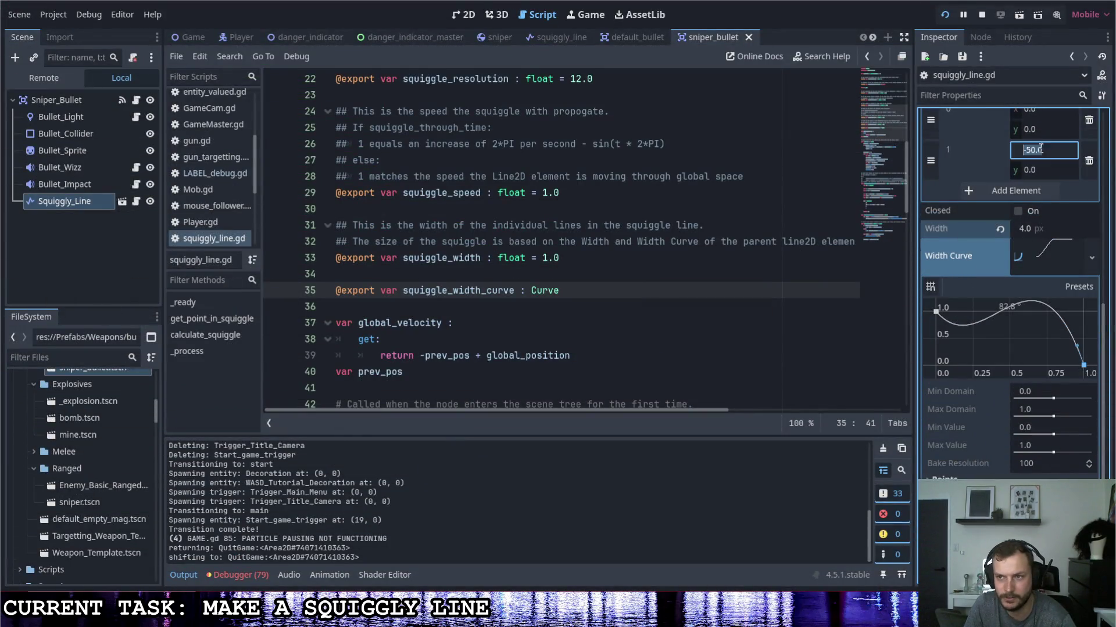
# - Set the trail's second point x to -200 and Sniper_Bullet Speed to 800, then run
pyautogui.write('-')
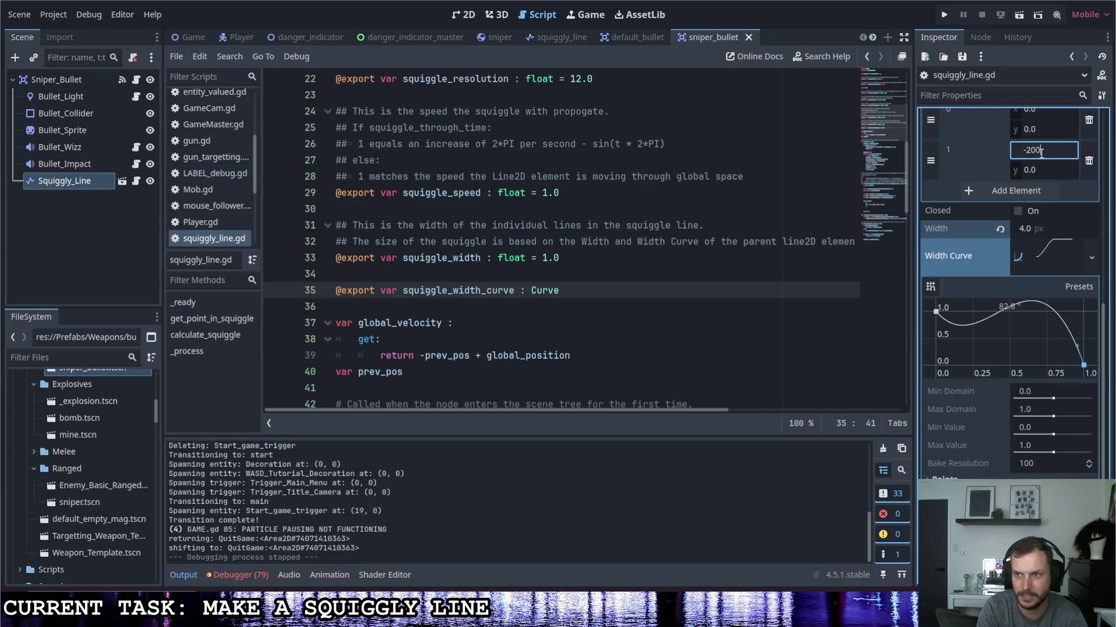
pyautogui.click(68, 83)
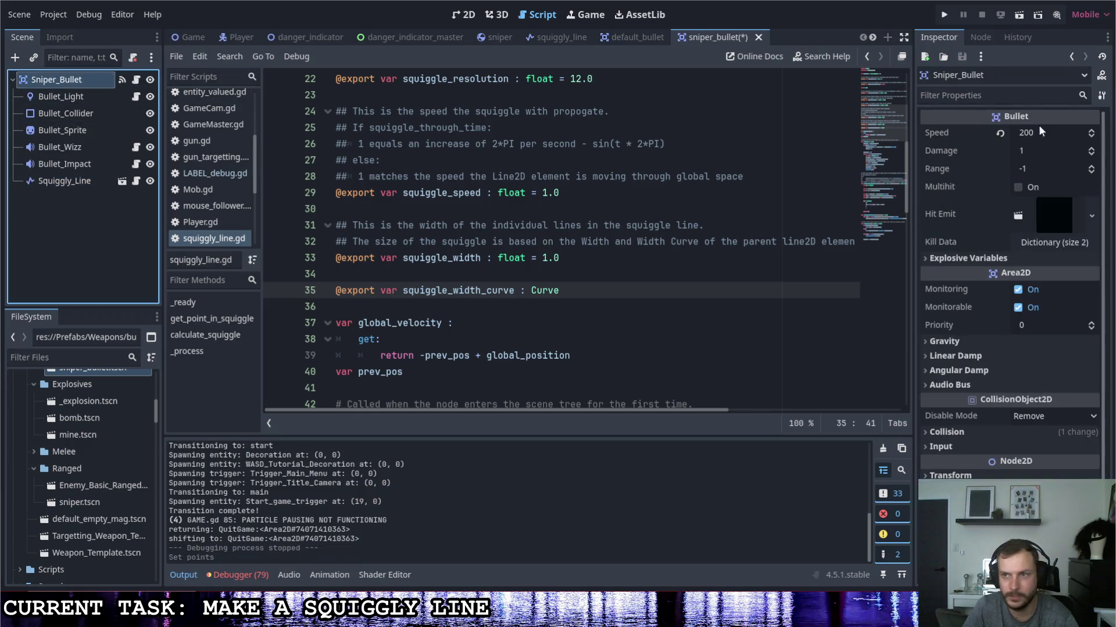
pyautogui.write('800')
pyautogui.press('F5')
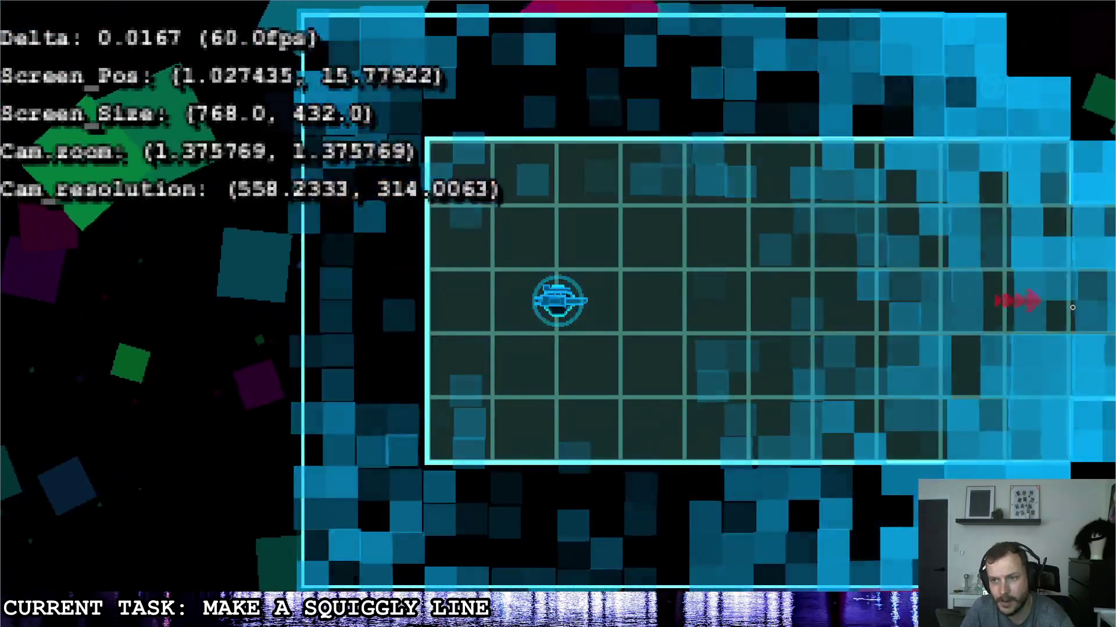
# - Fire sniper bursts at Speed 800 while moving left and right, then return to the editor
pyautogui.click(1072, 307)
pyautogui.press('d')
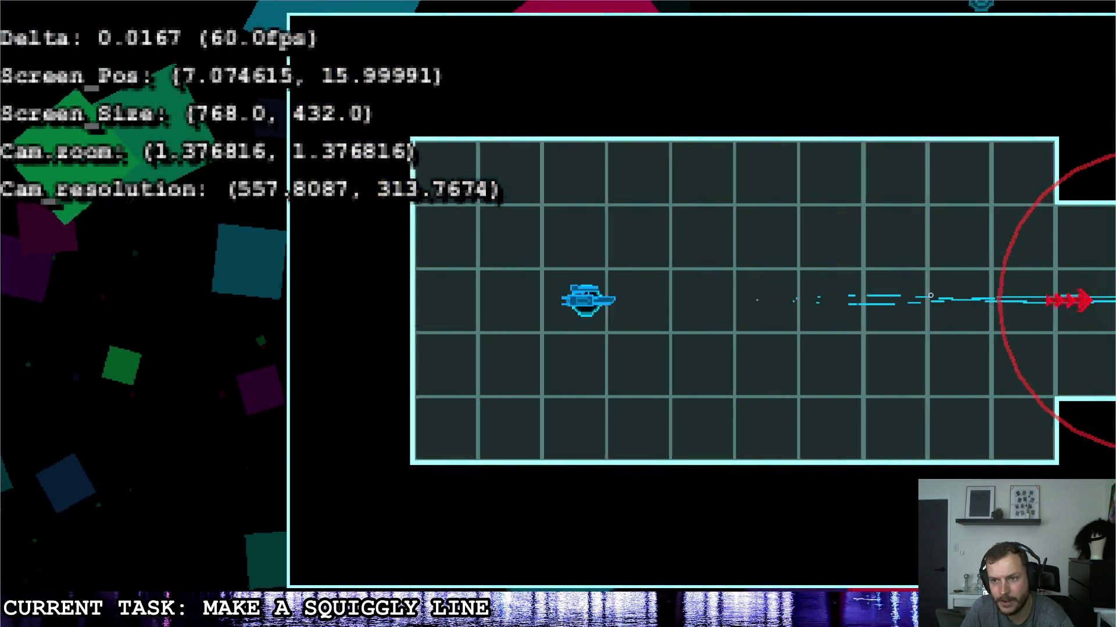
pyautogui.press('a')
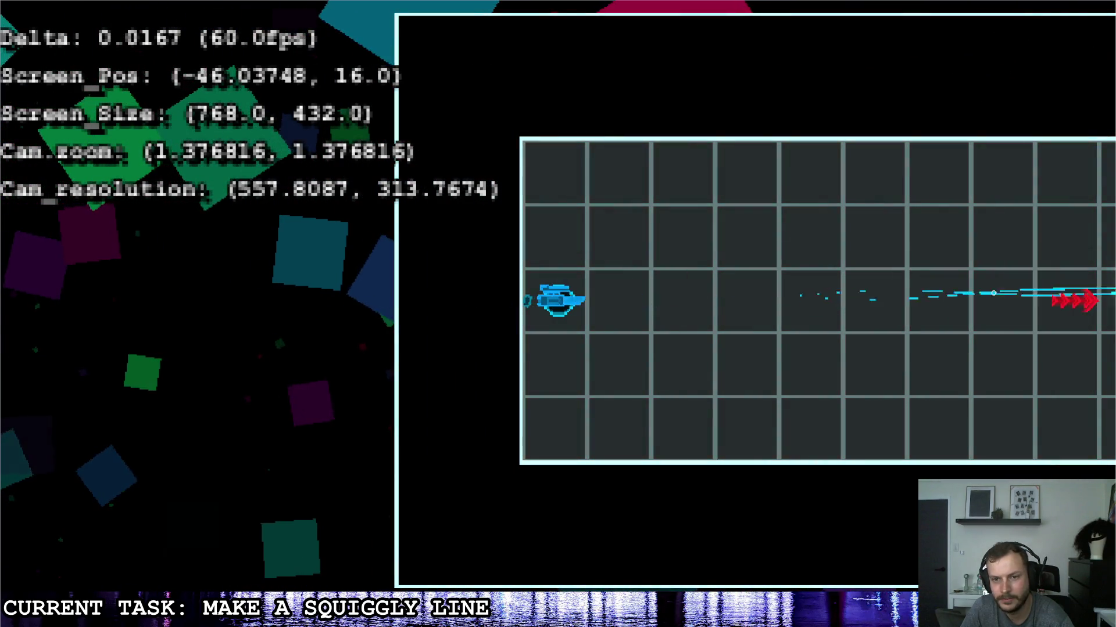
pyautogui.press('d')
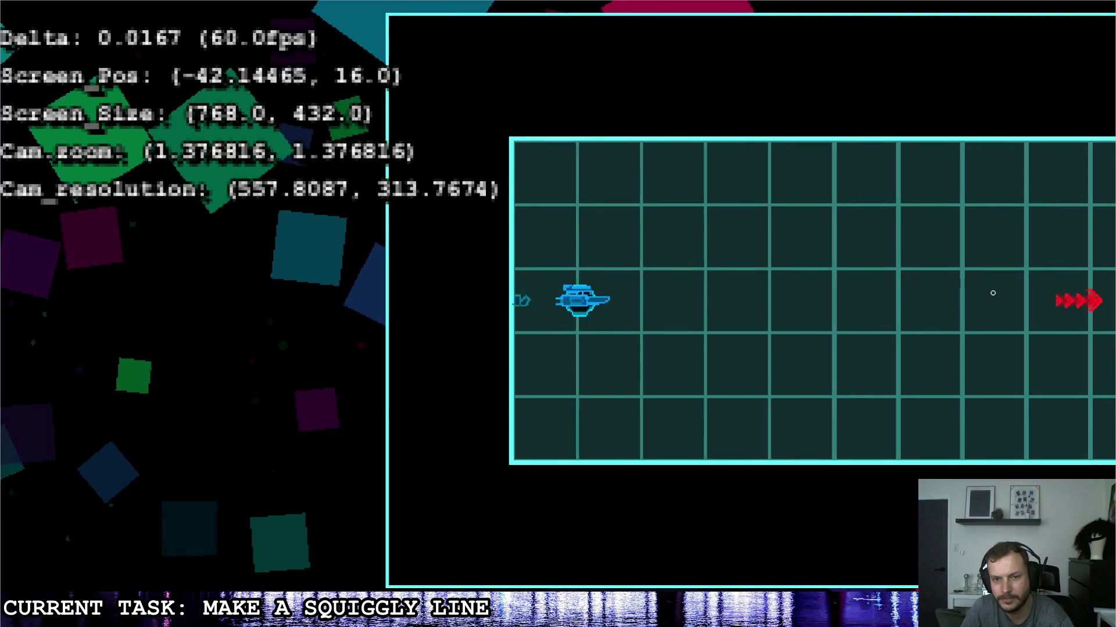
pyautogui.click(991, 292)
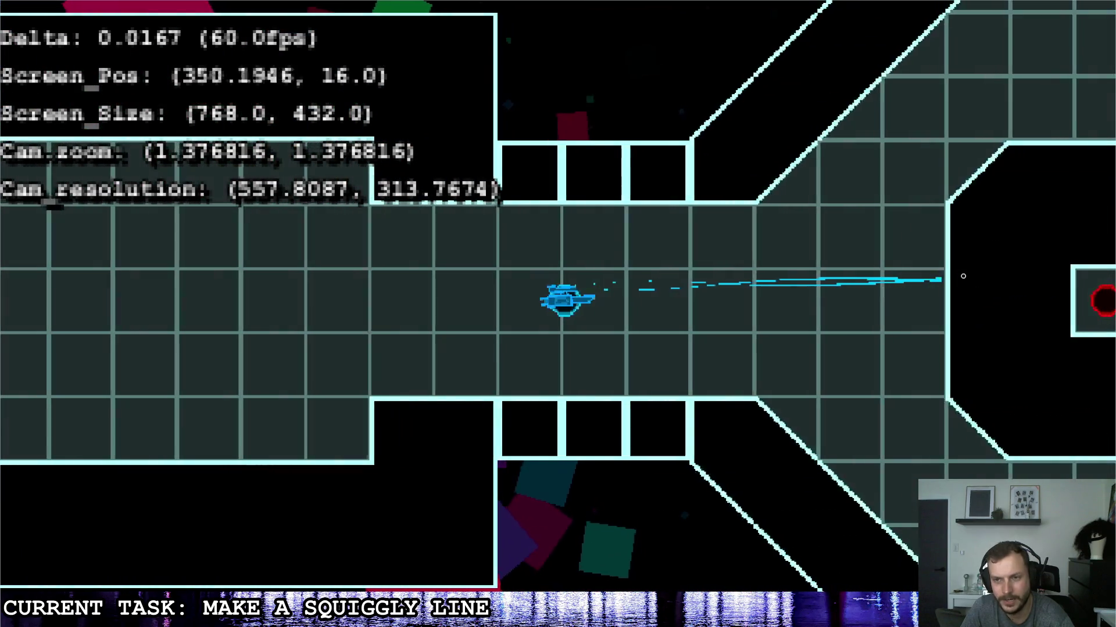
pyautogui.press('a')
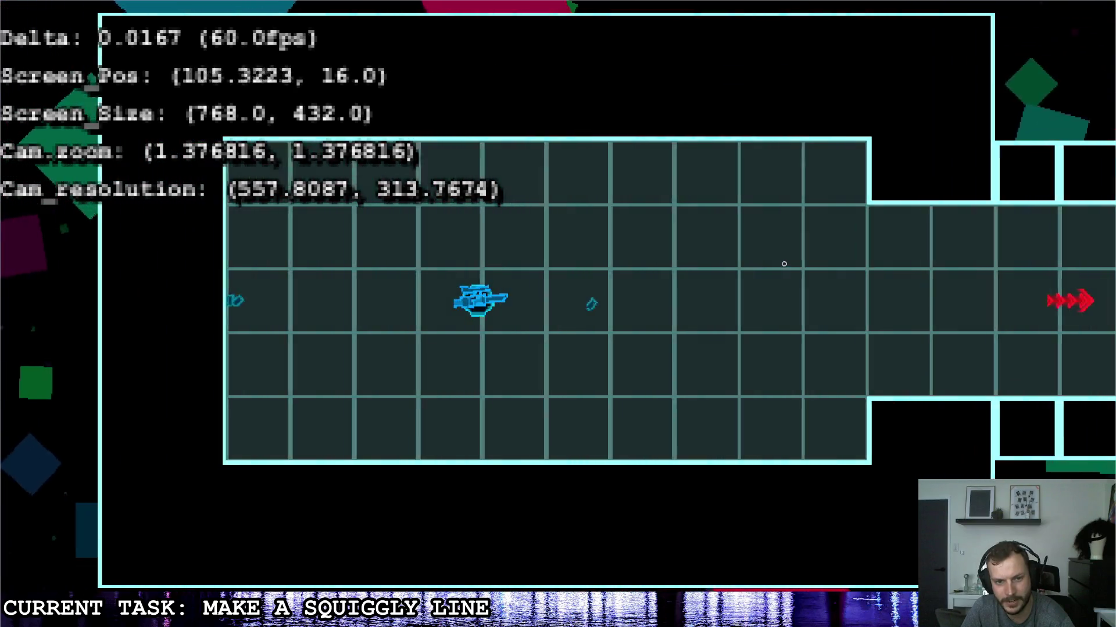
pyautogui.click(813, 265)
pyautogui.press('d')
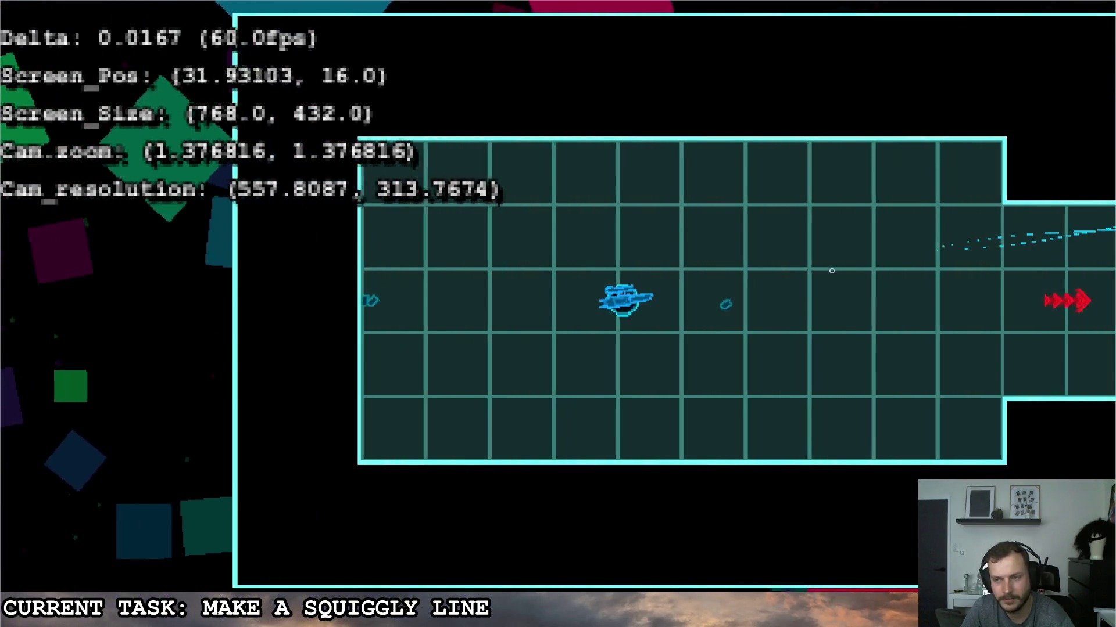
pyautogui.press('a')
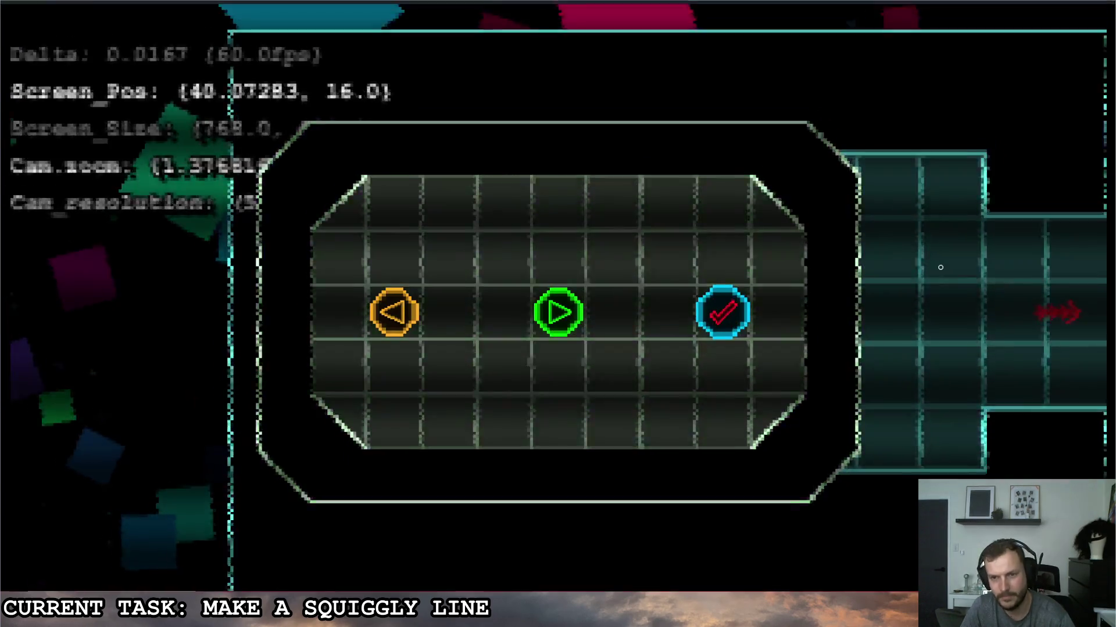
pyautogui.hotkey('alt', 'Tab')
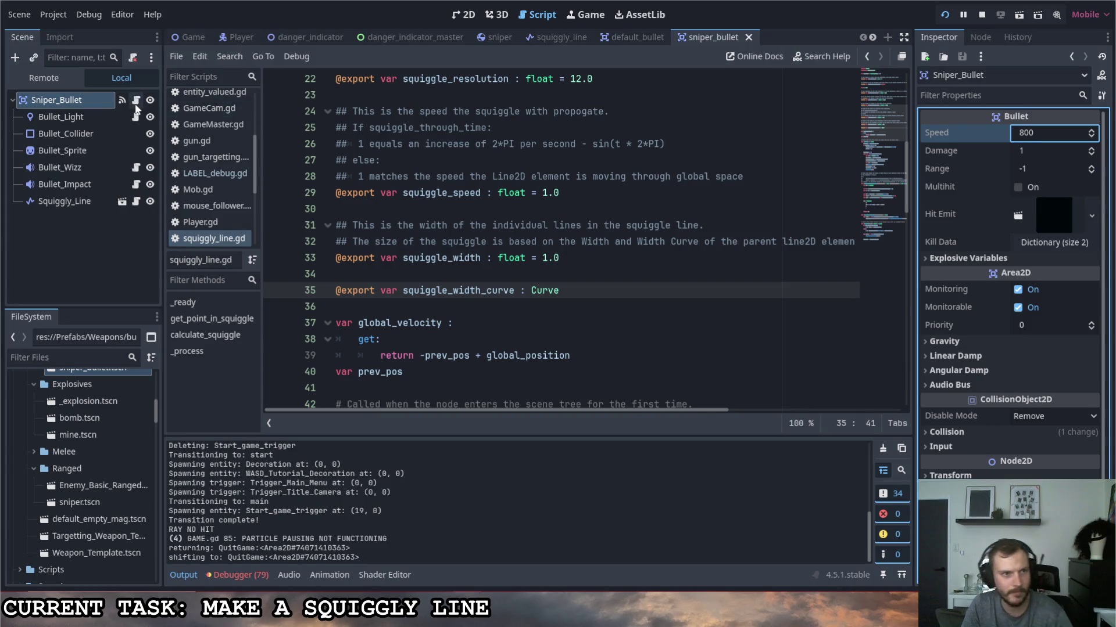
# - Set Squiggly_Line's Squiggle Resolution to 24 and Squiggle Frequency to 4, then launch the game
pyautogui.click(135, 181)
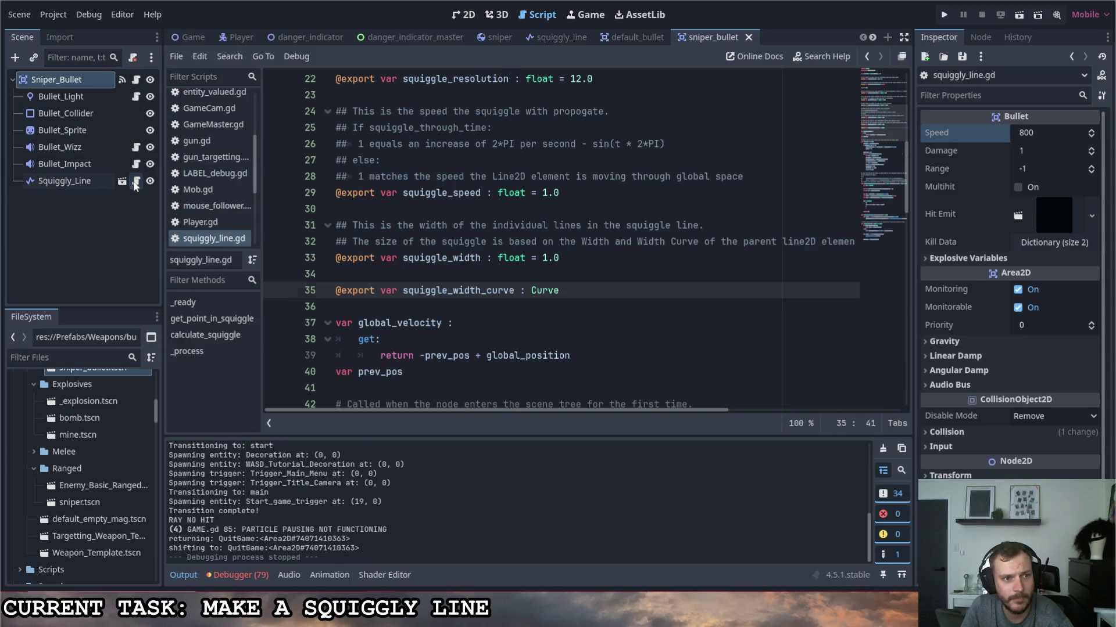
pyautogui.click(91, 182)
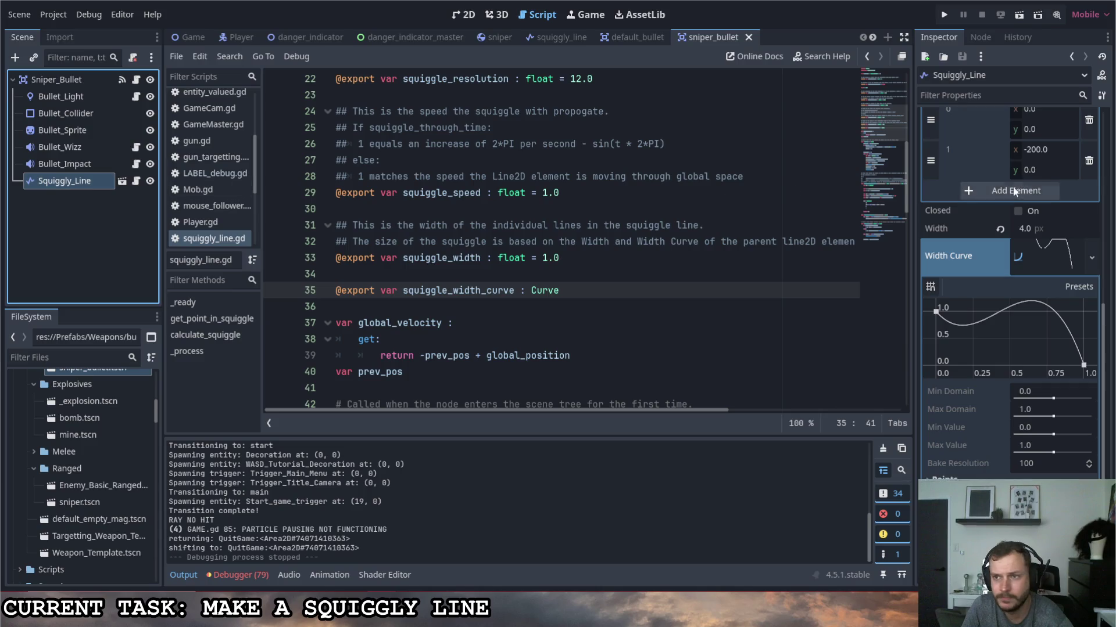
pyautogui.scroll(-5, 1014, 192)
pyautogui.click(1029, 204)
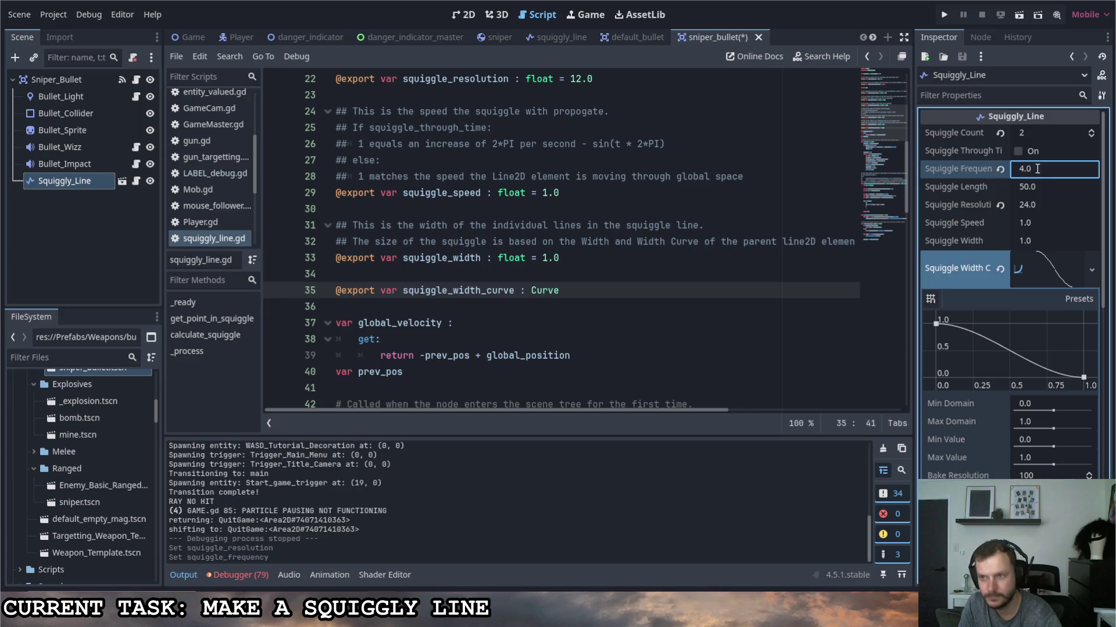
pyautogui.click(942, 16)
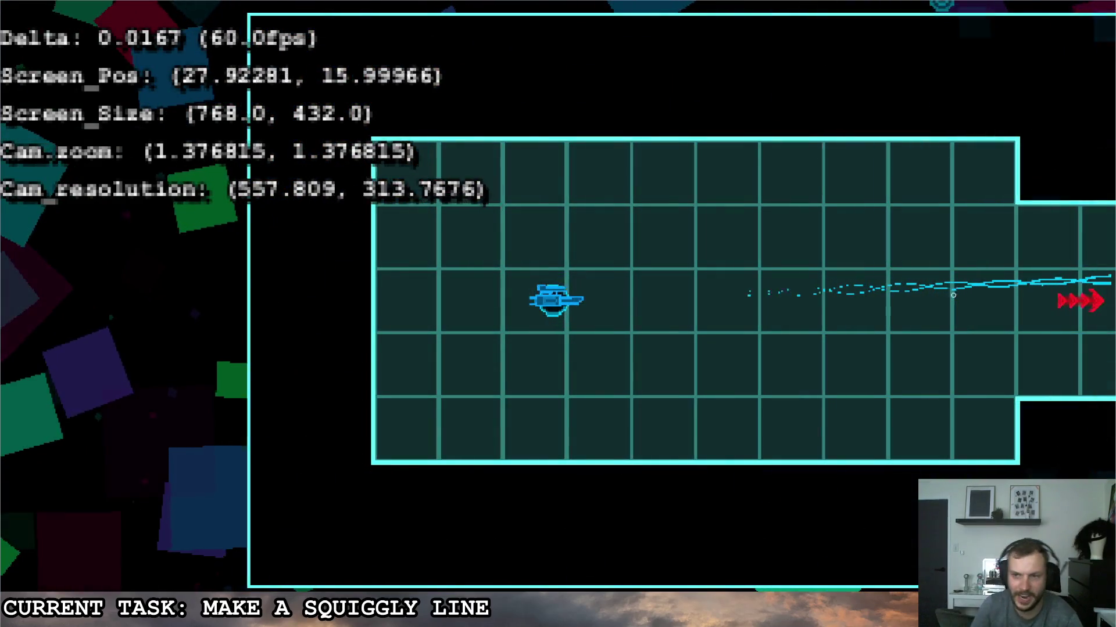
# - Fire two sniper shots to the right to view the twisting trail, then pause
pyautogui.click(895, 274)
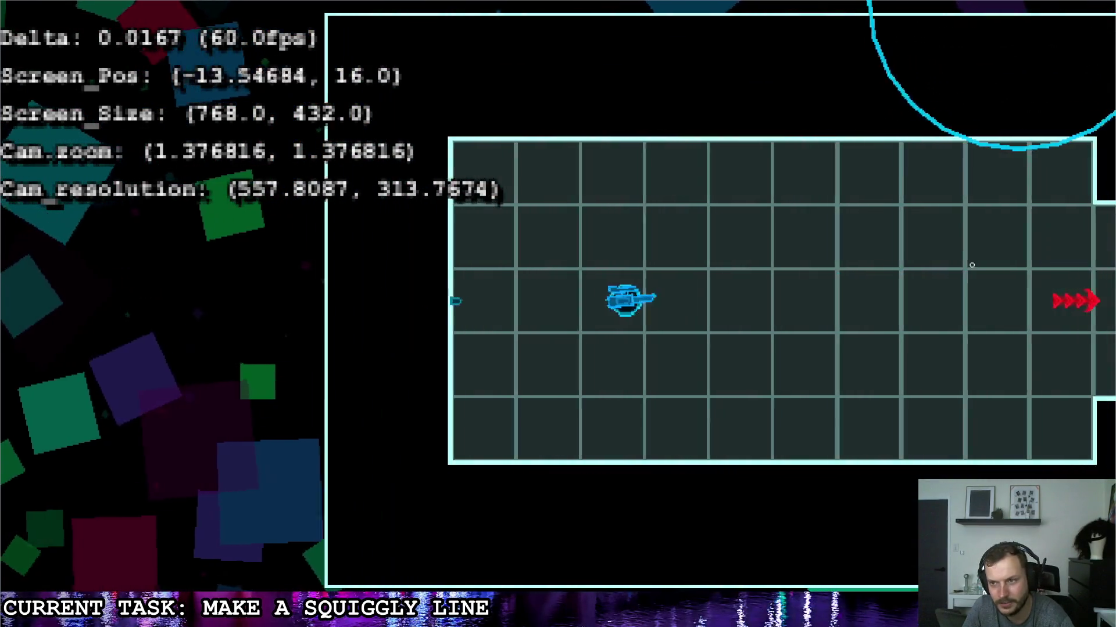
pyautogui.click(911, 232)
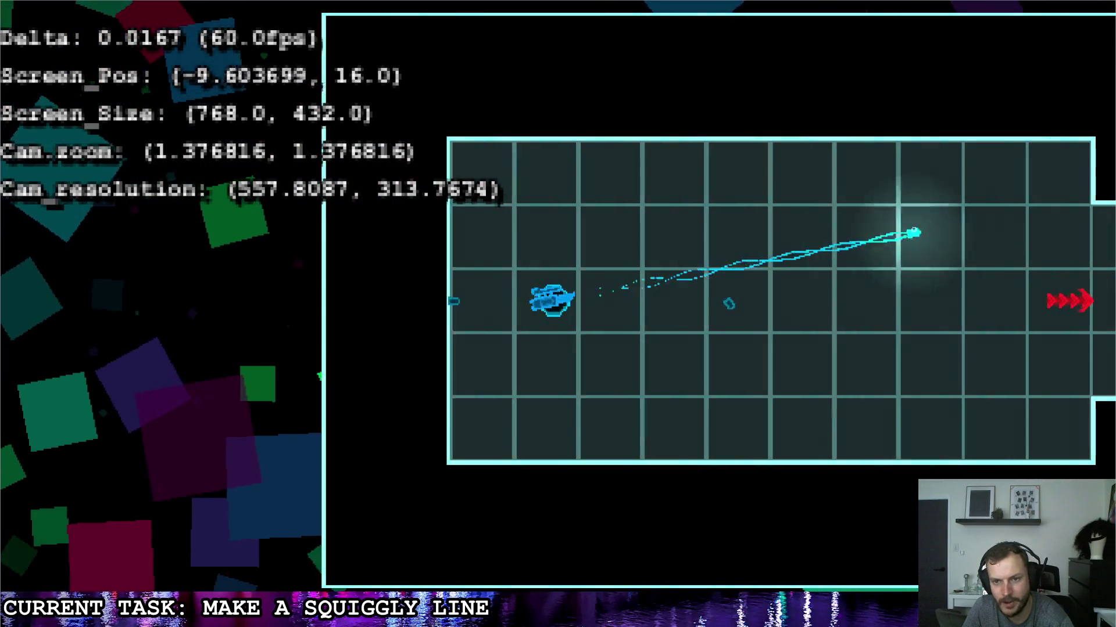
pyautogui.press('Escape')
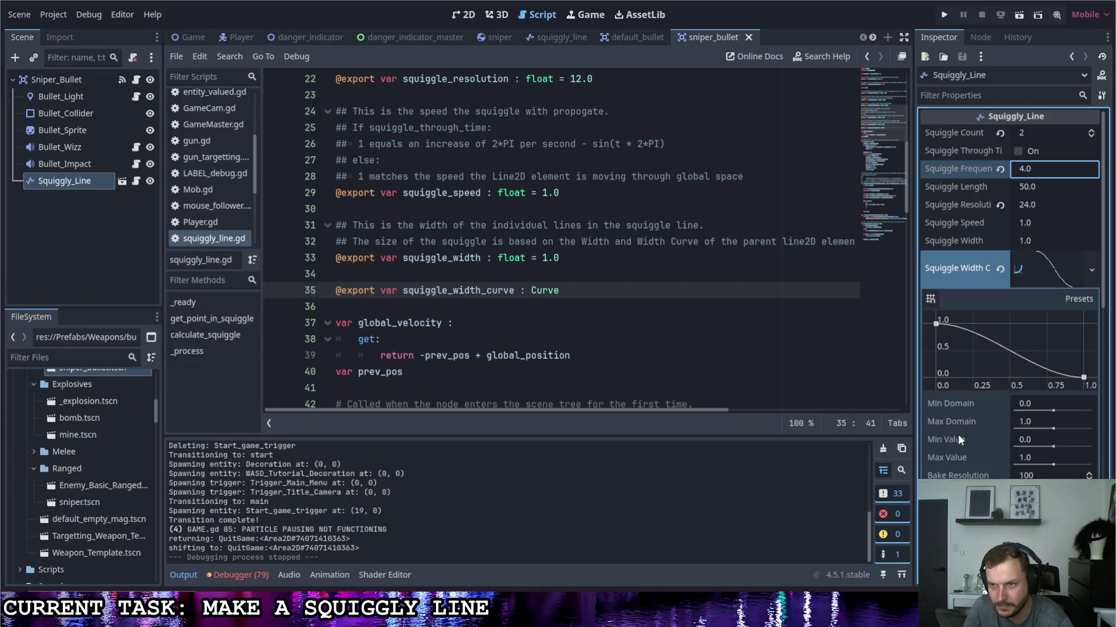
# - Commit Squiggle Width 2.0, fire the sniper at the red enemy, then quit the game
pyautogui.press('Return')
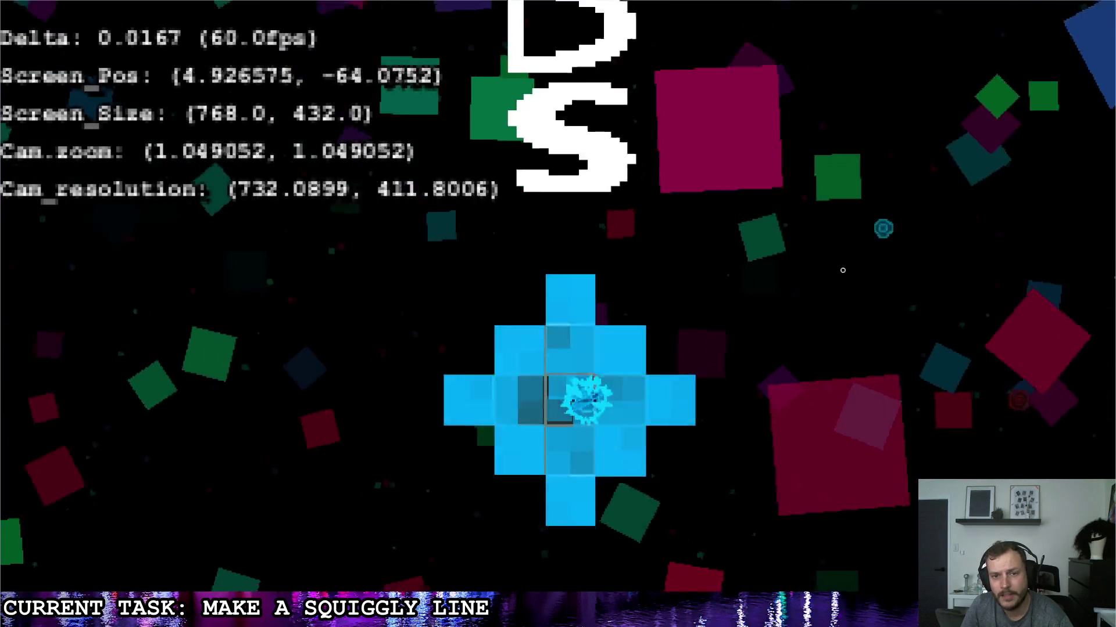
pyautogui.click(825, 263)
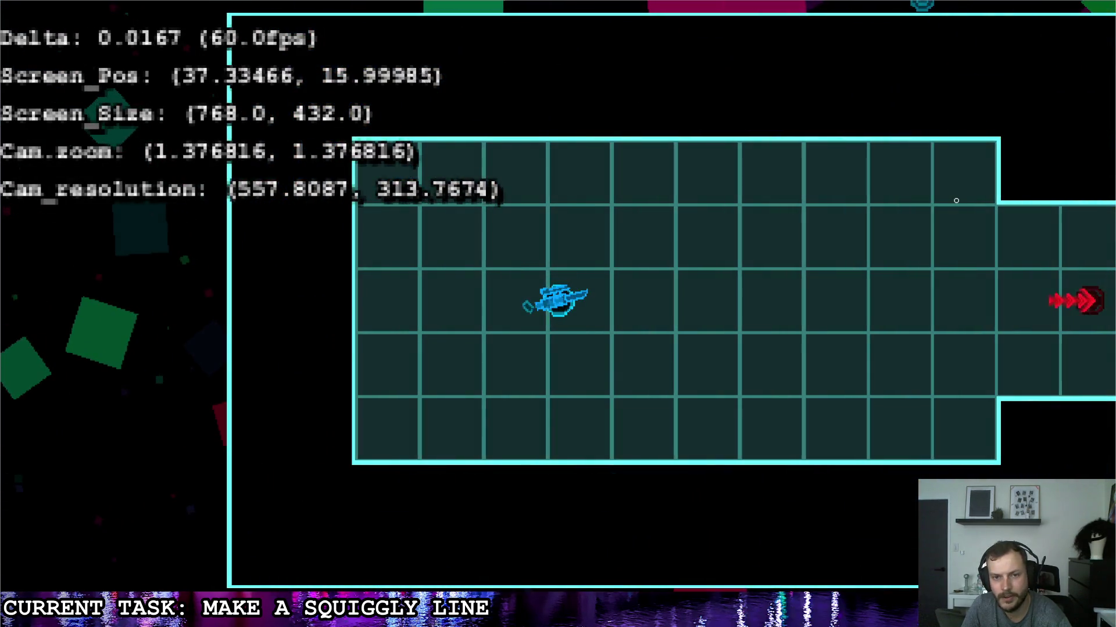
pyautogui.press('s')
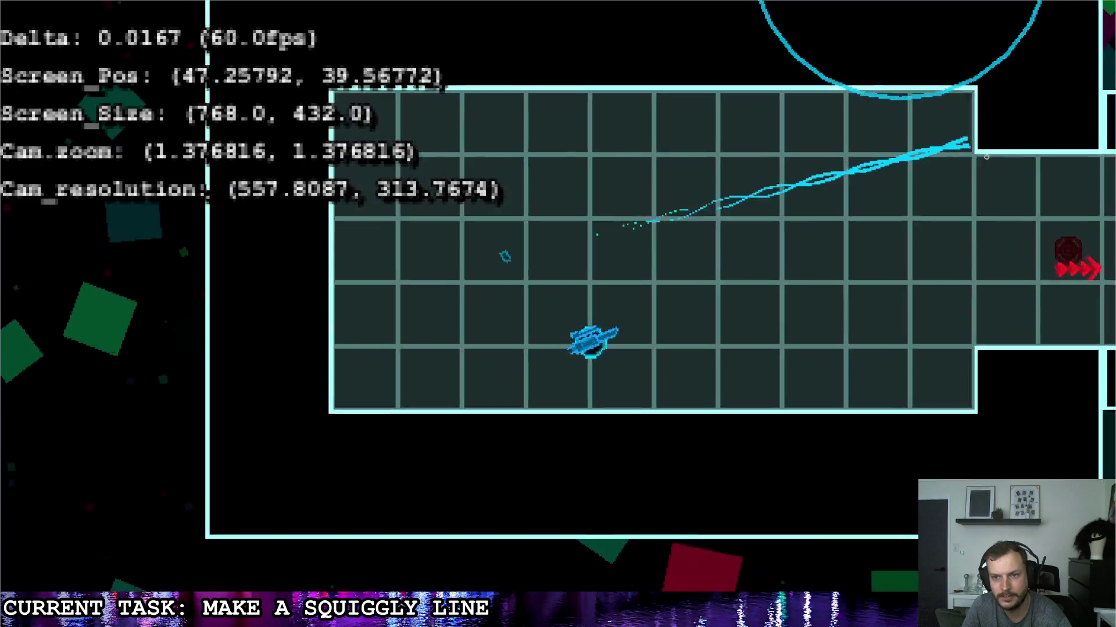
pyautogui.press('w')
pyautogui.press('a')
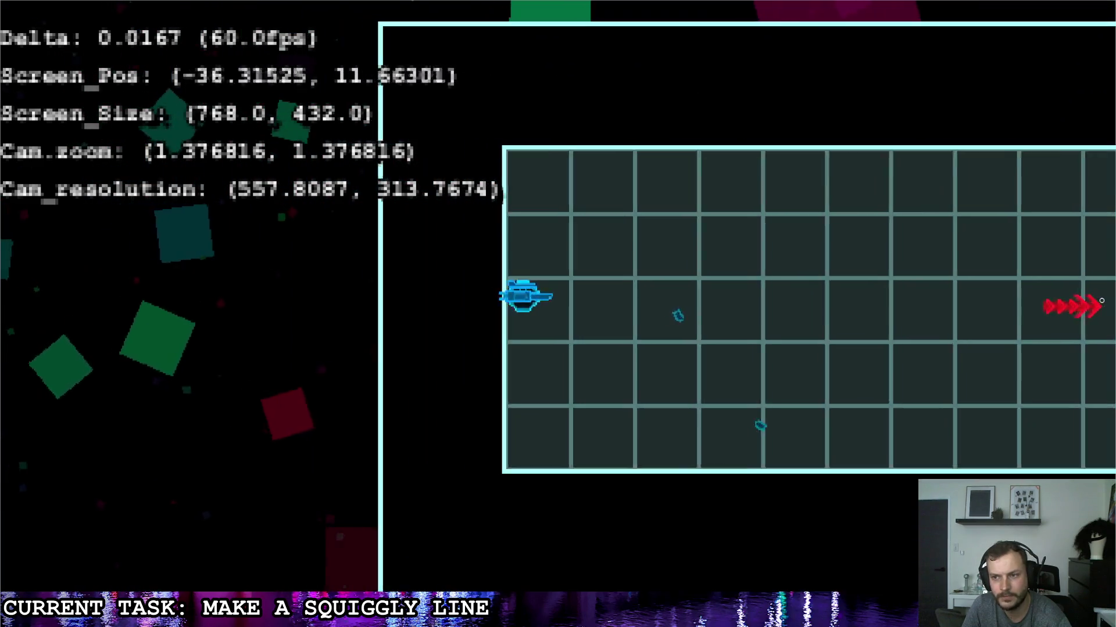
pyautogui.click(1086, 290)
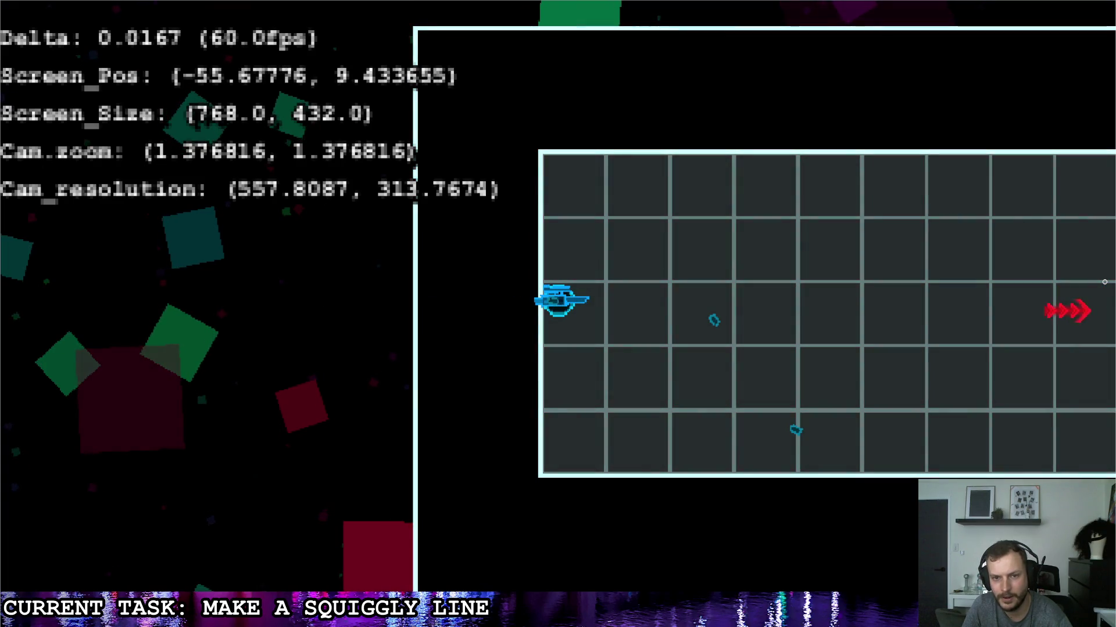
pyautogui.press('Escape')
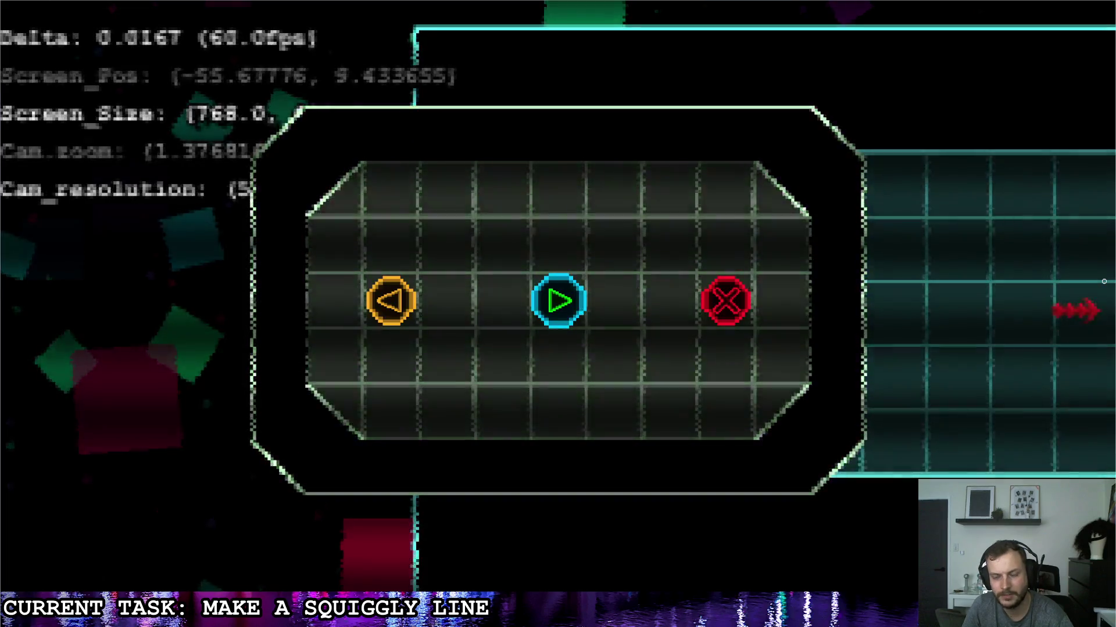
pyautogui.press('d')
pyautogui.press('space')
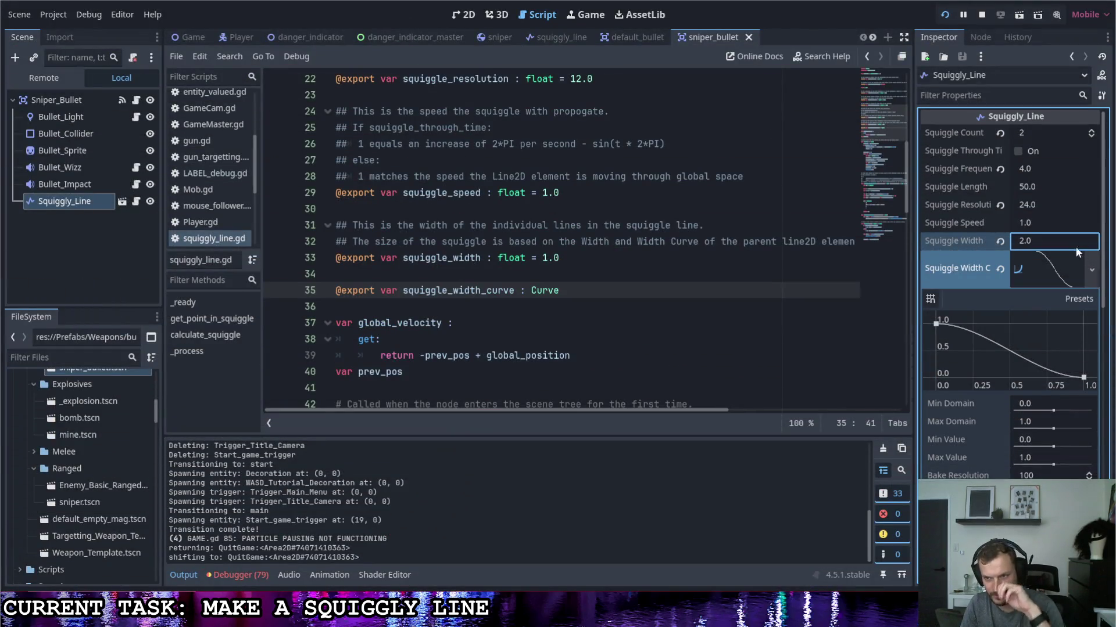
# - Set Squiggle Speed to 4.0, fire a test shot to the right, and exit the game
pyautogui.write('4')
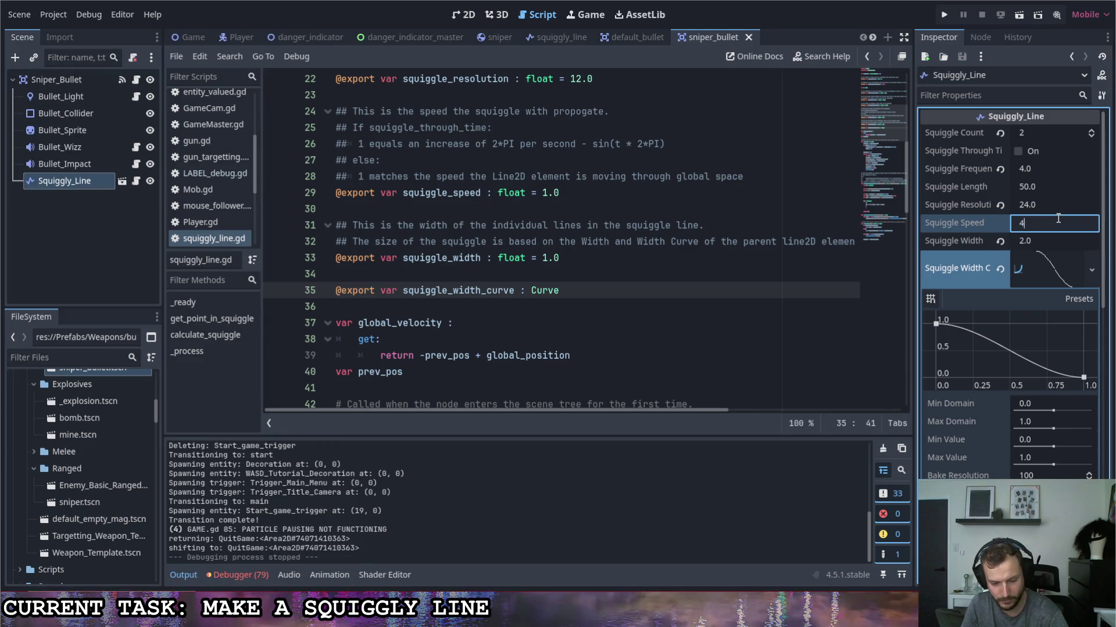
pyautogui.press('Return')
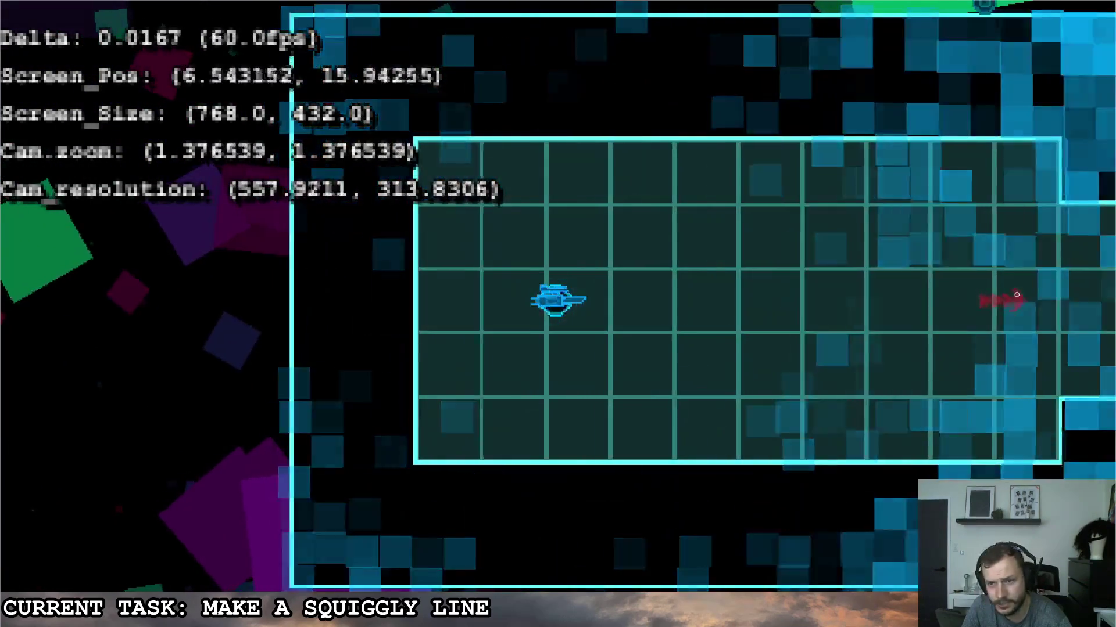
pyautogui.click(1060, 274)
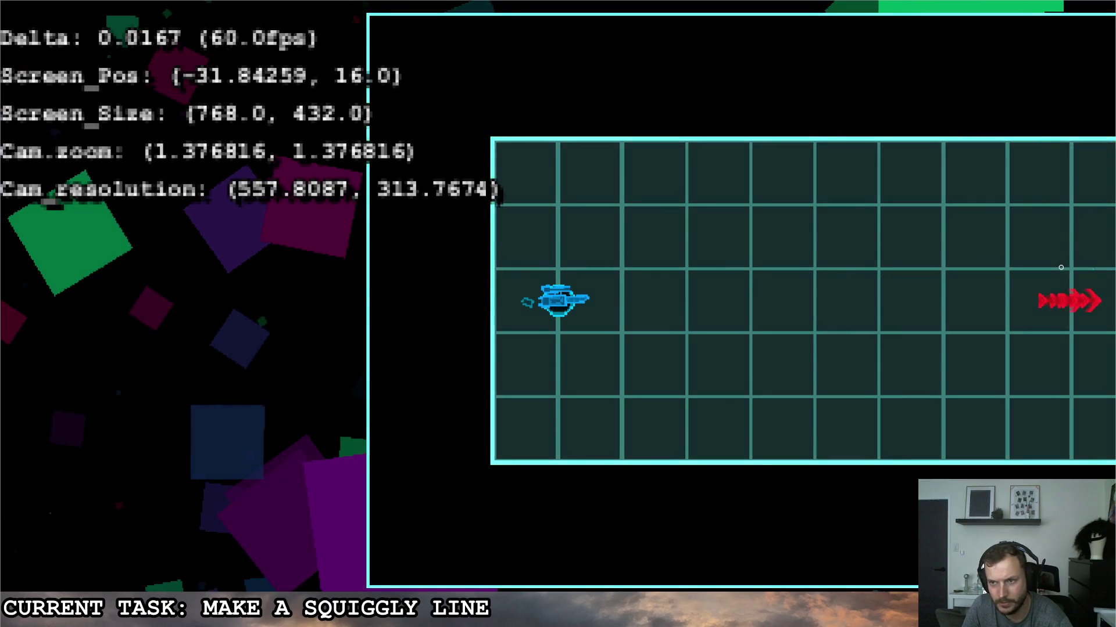
pyautogui.press('Escape')
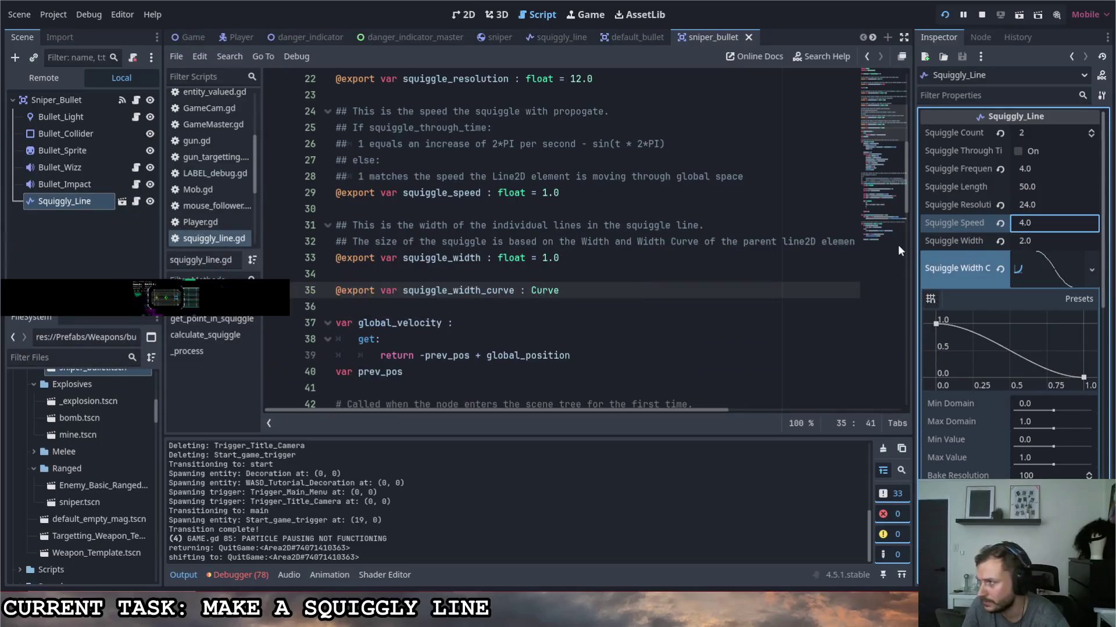
# - Retype the squiggle speed starting with 1 and test-fire several shots while moving around
pyautogui.write('1')
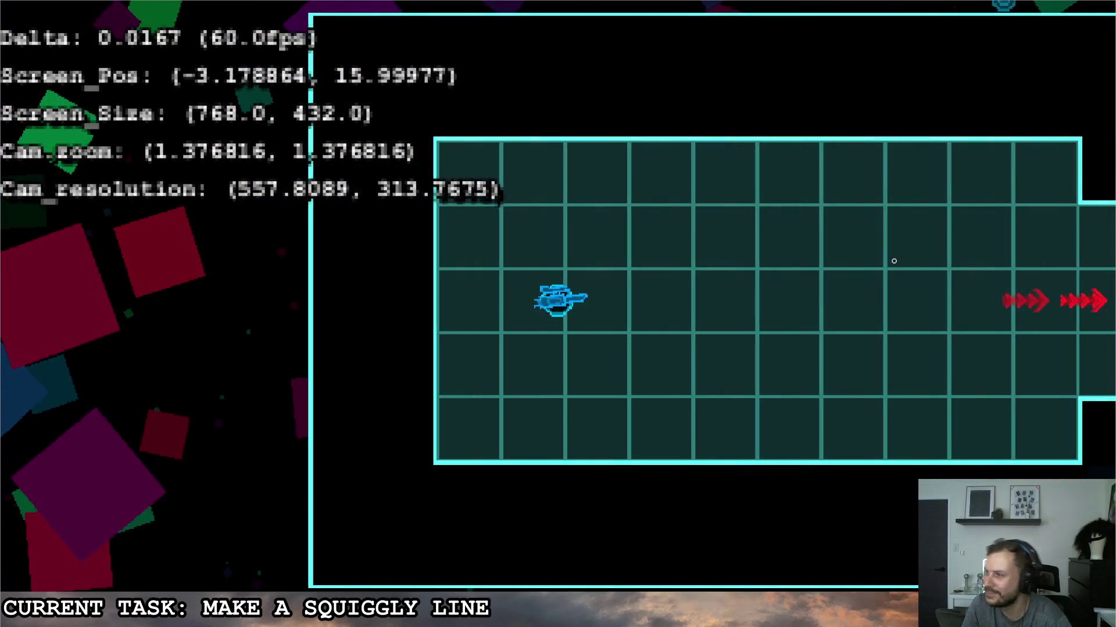
pyautogui.click(973, 287)
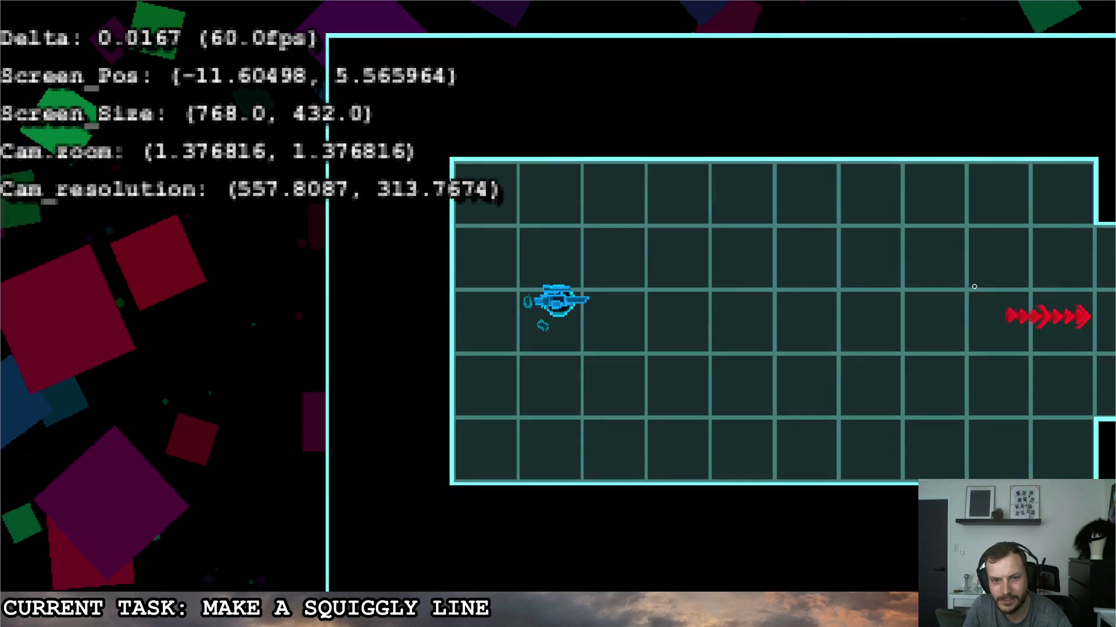
pyautogui.press('w')
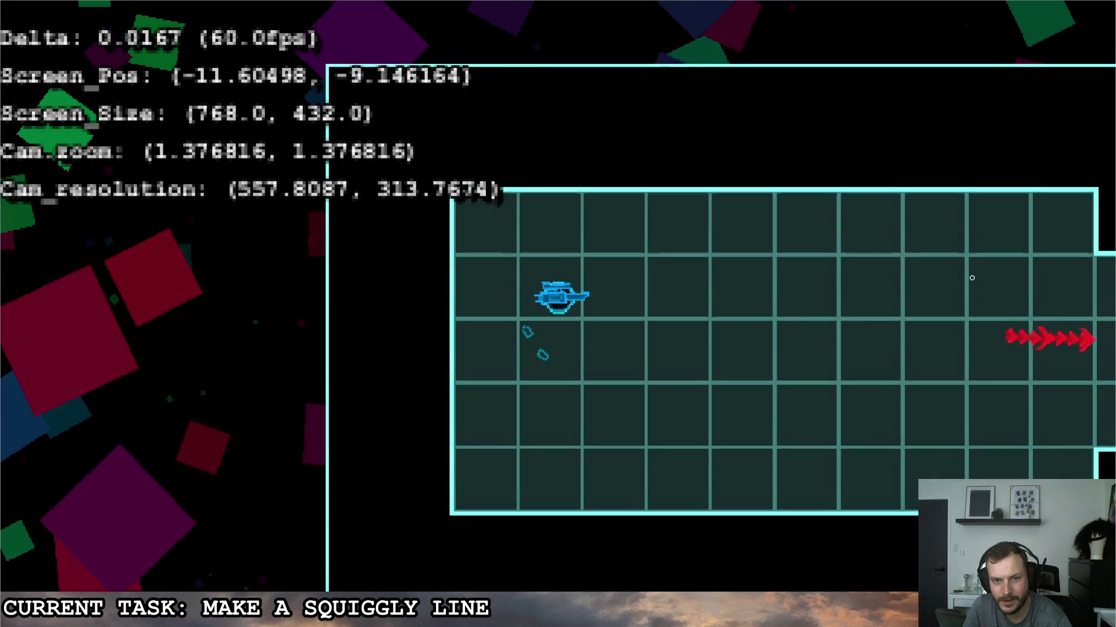
pyautogui.click(964, 265)
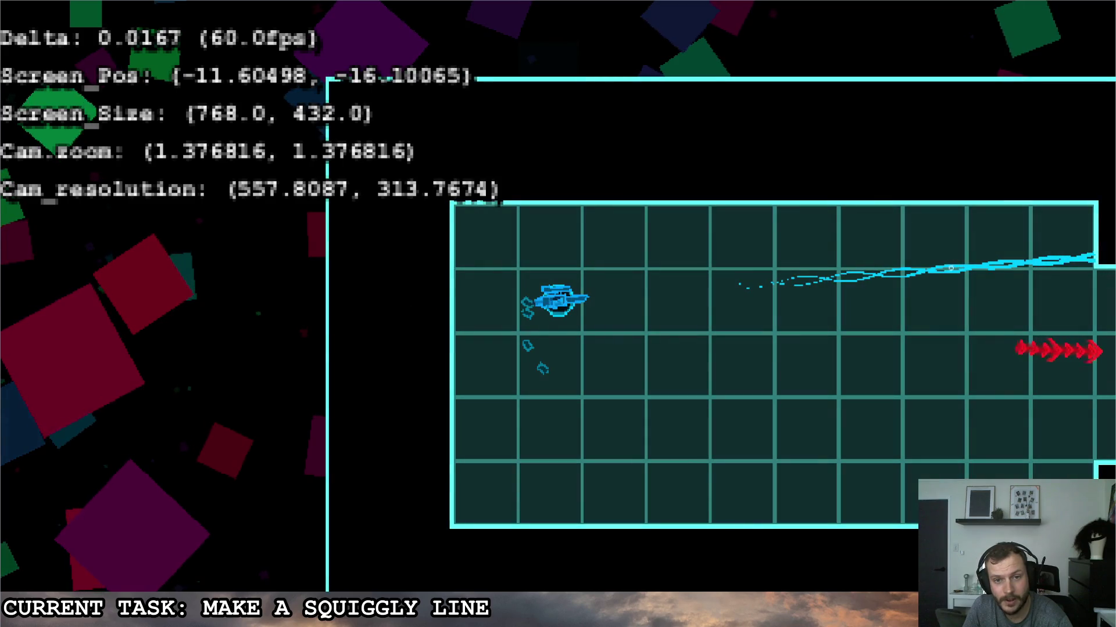
pyautogui.click(954, 278)
pyautogui.press('w')
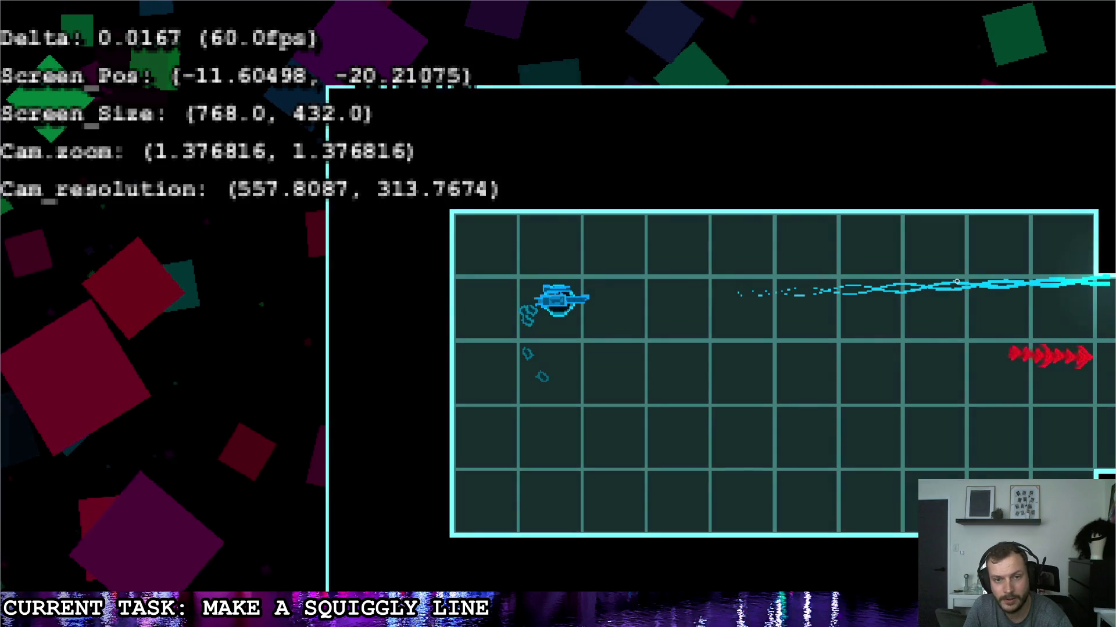
pyautogui.press('a')
pyautogui.click(970, 290)
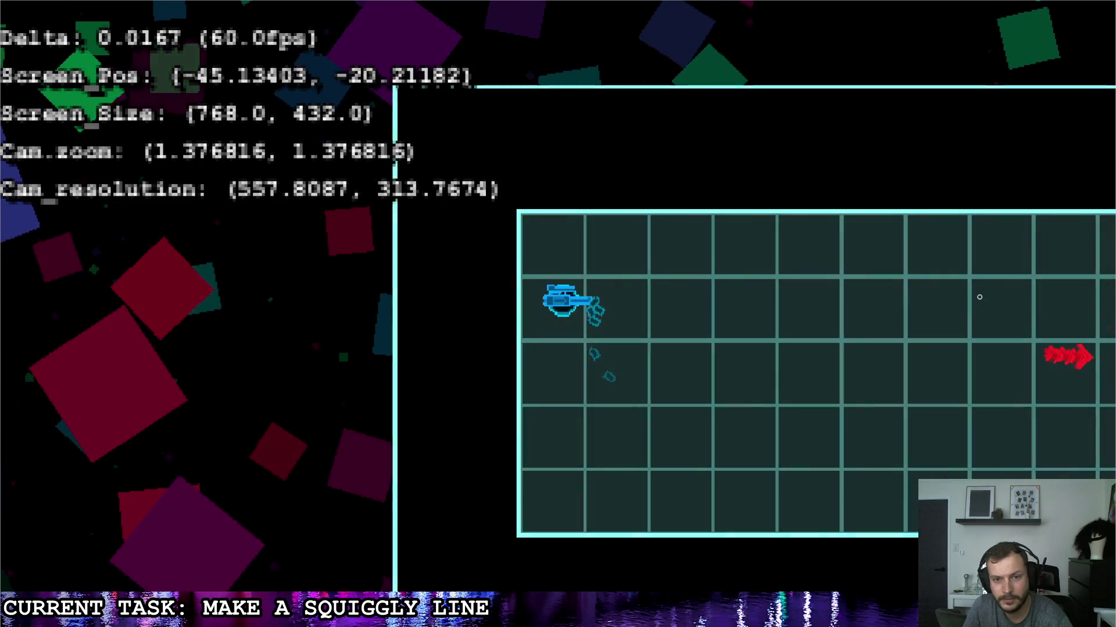
pyautogui.press('d')
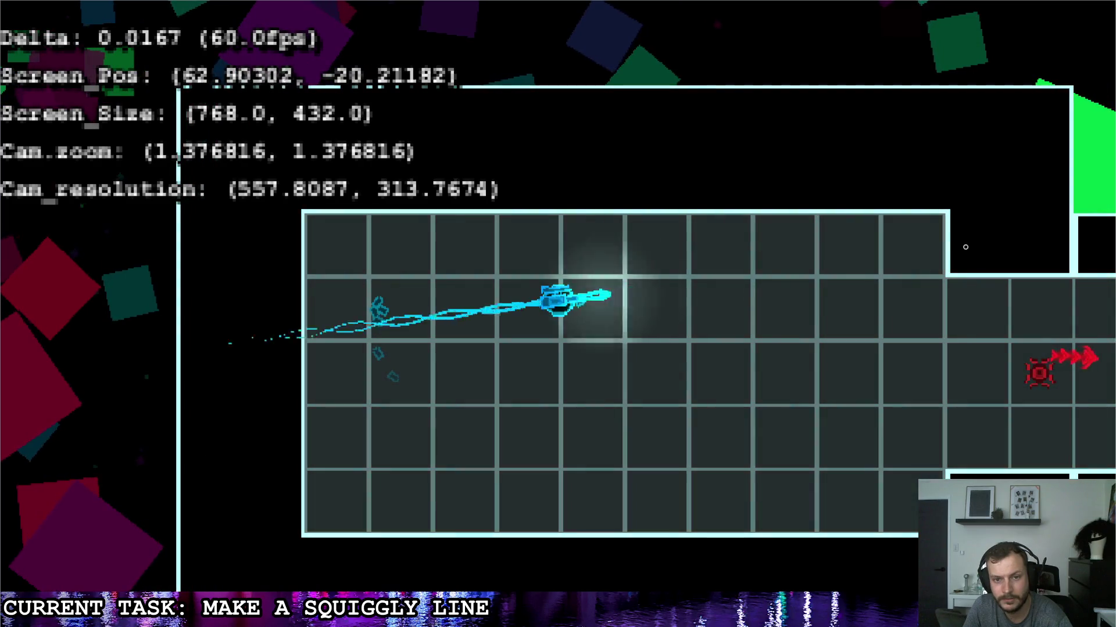
pyautogui.press('Escape')
# - Quit the game and open the sniper scene's gun.gd script
pyautogui.press('d')
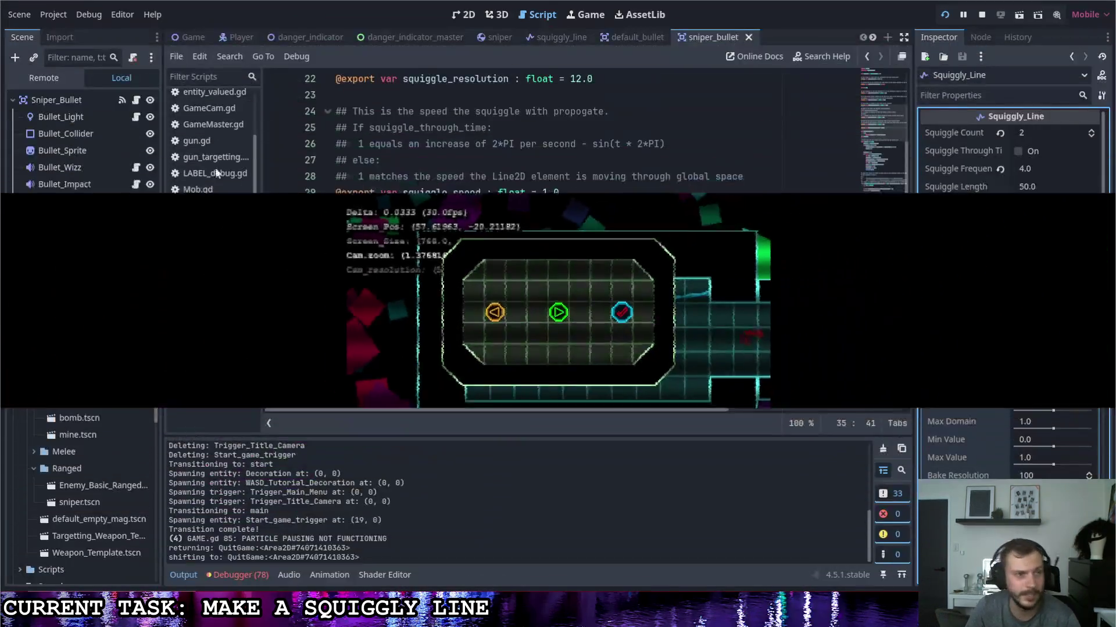
pyautogui.press('Return')
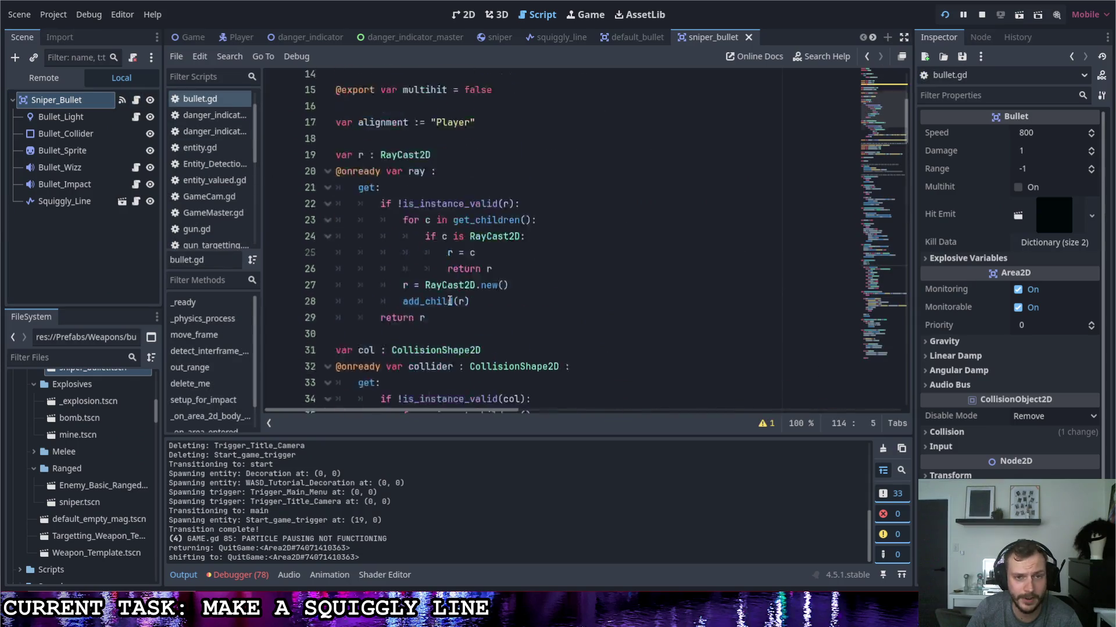
pyautogui.scroll(-1, 410, 142)
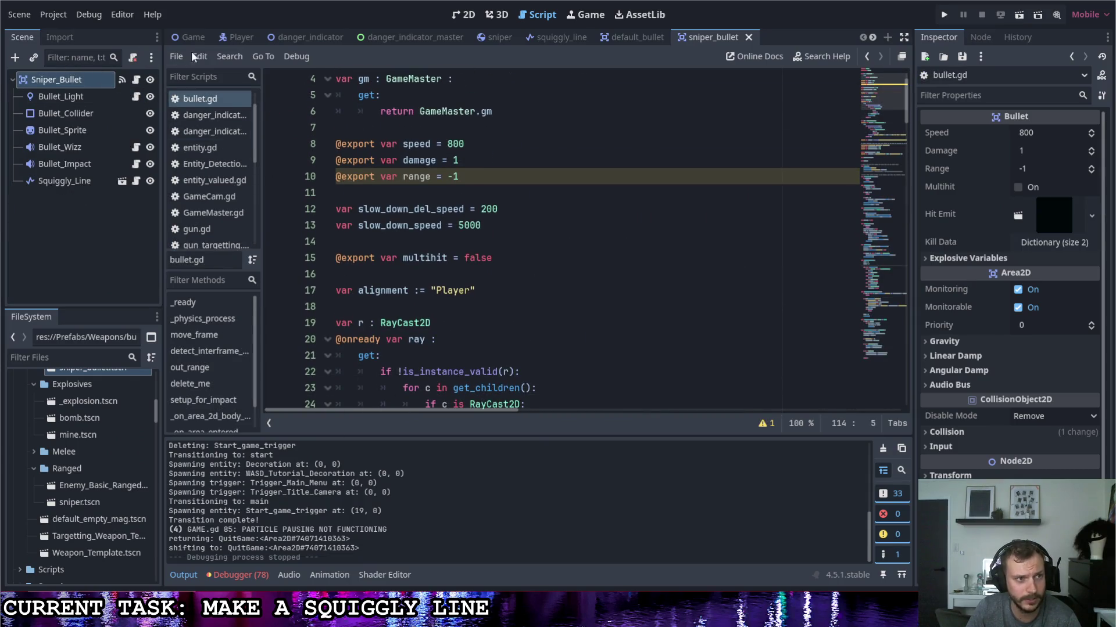
pyautogui.click(515, 37)
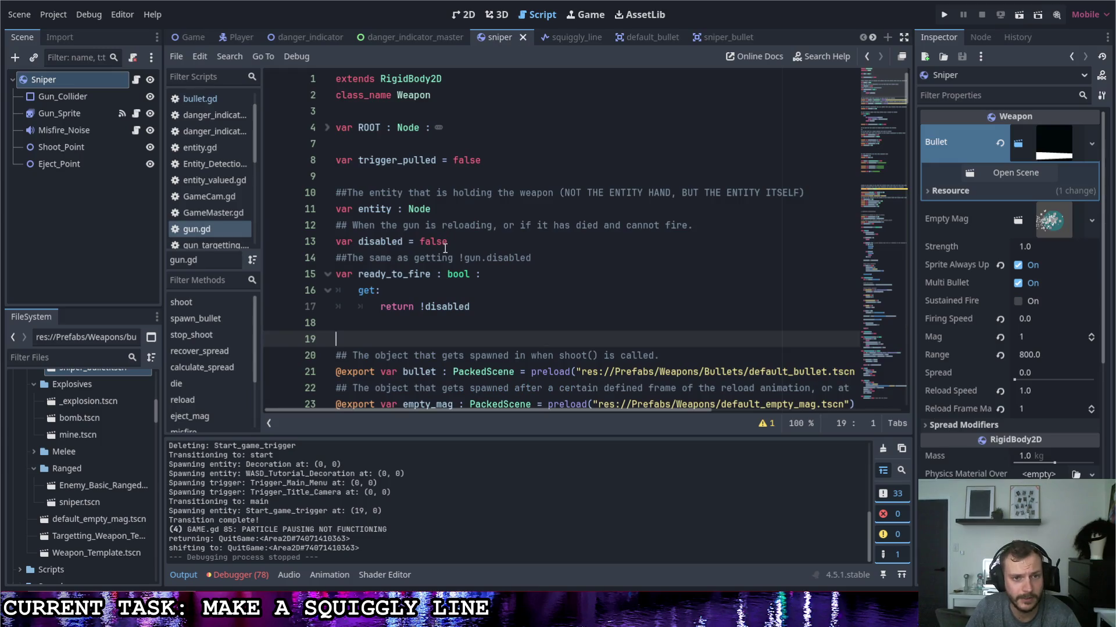
pyautogui.scroll(-8, 445, 248)
pyautogui.scroll(-3, 442, 238)
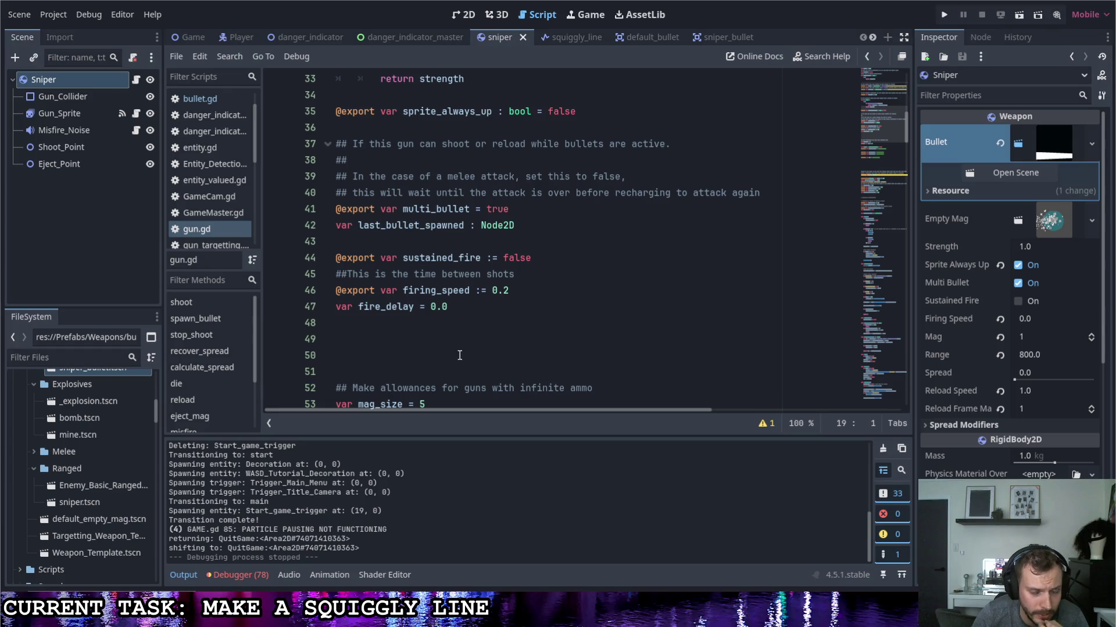
pyautogui.click(468, 330)
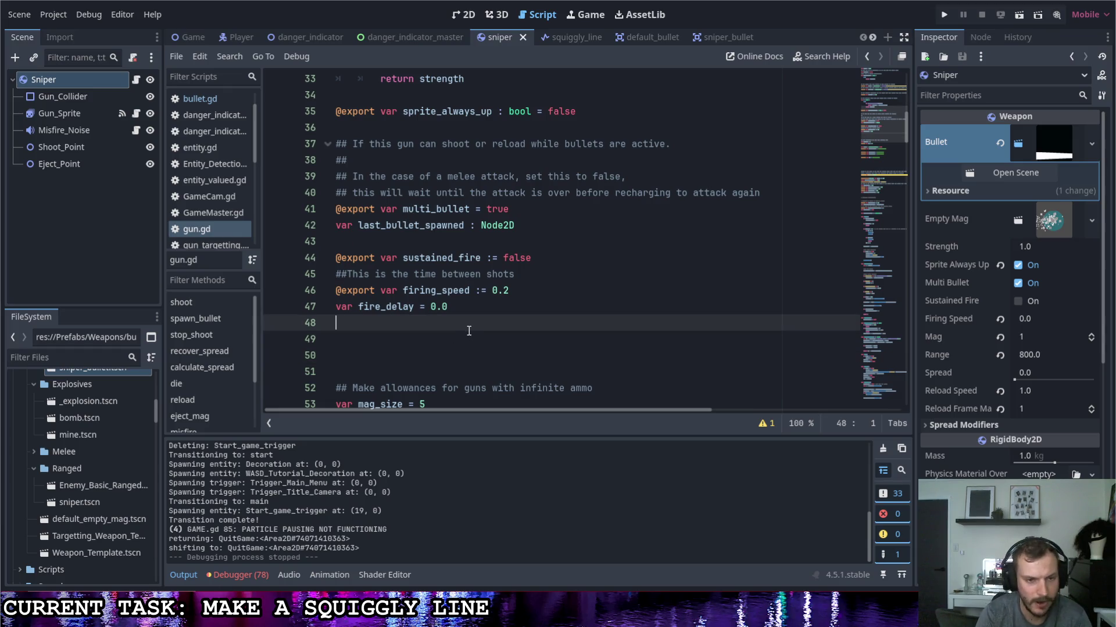
# - Scroll gun.gd to the reloading functionality section and place the cursor below its heading
pyautogui.scroll(-5, 596, 313)
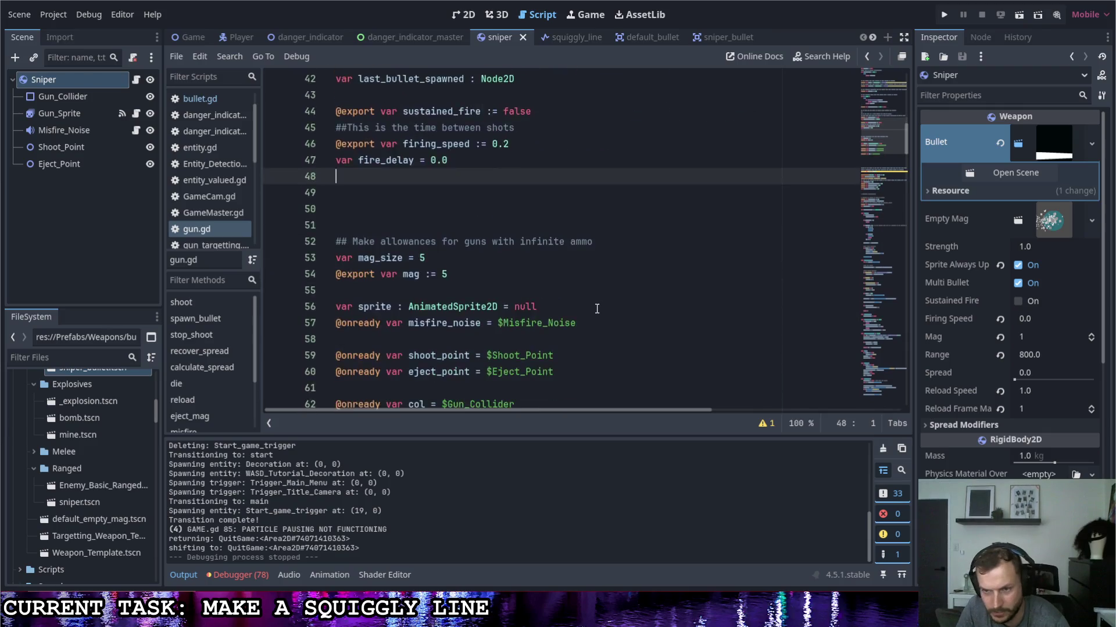
pyautogui.scroll(-6, 511, 307)
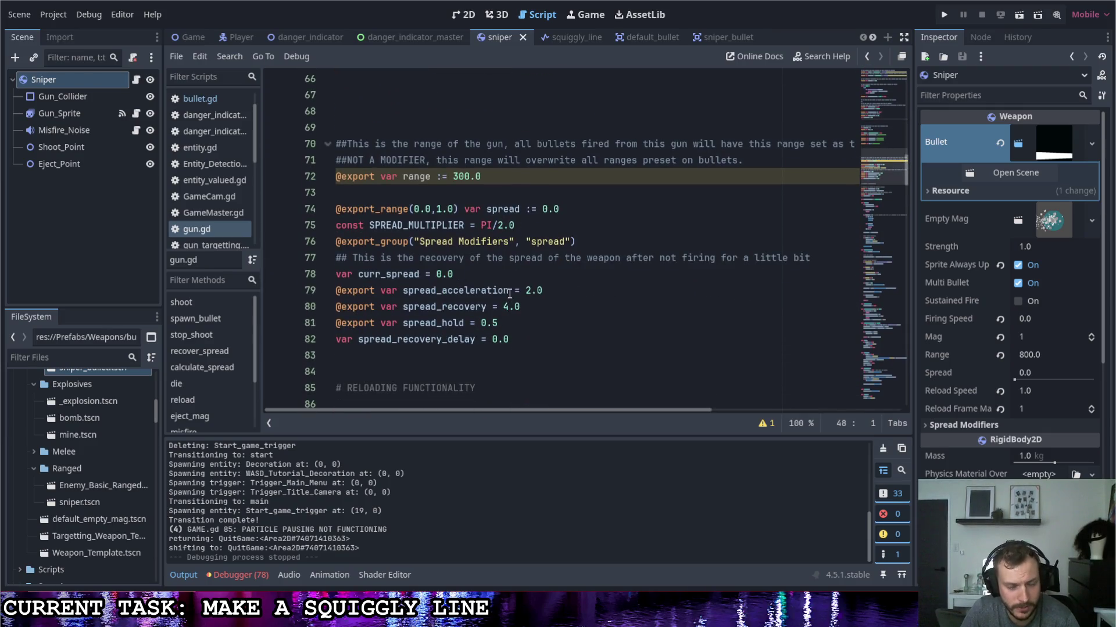
pyautogui.scroll(-7, 508, 288)
pyautogui.scroll(8, 506, 281)
pyautogui.scroll(6, 504, 279)
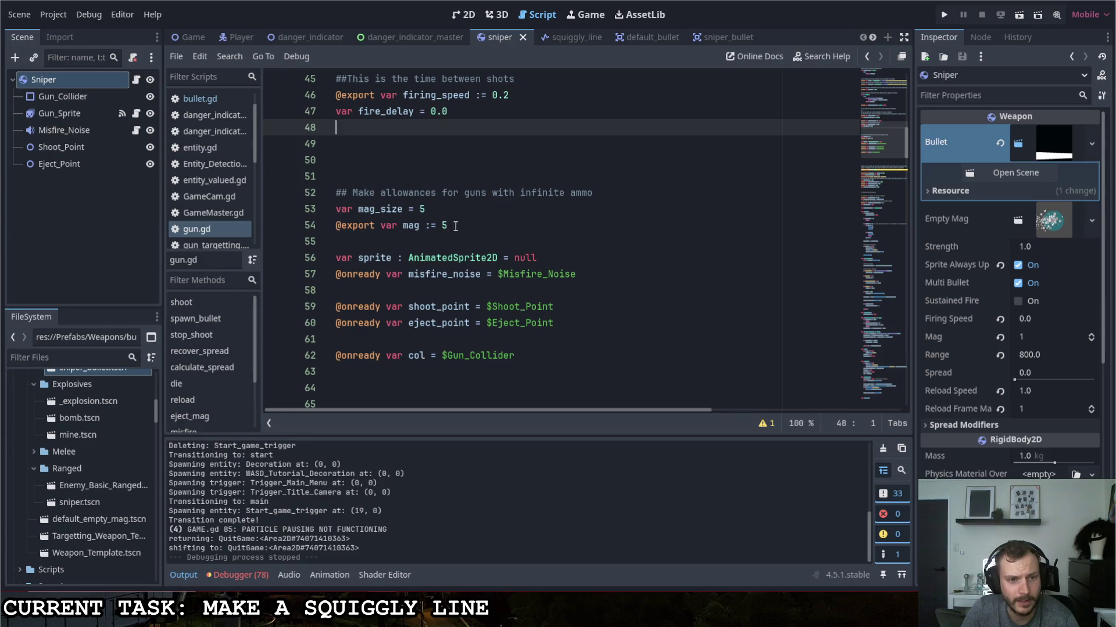
pyautogui.scroll(3, 465, 285)
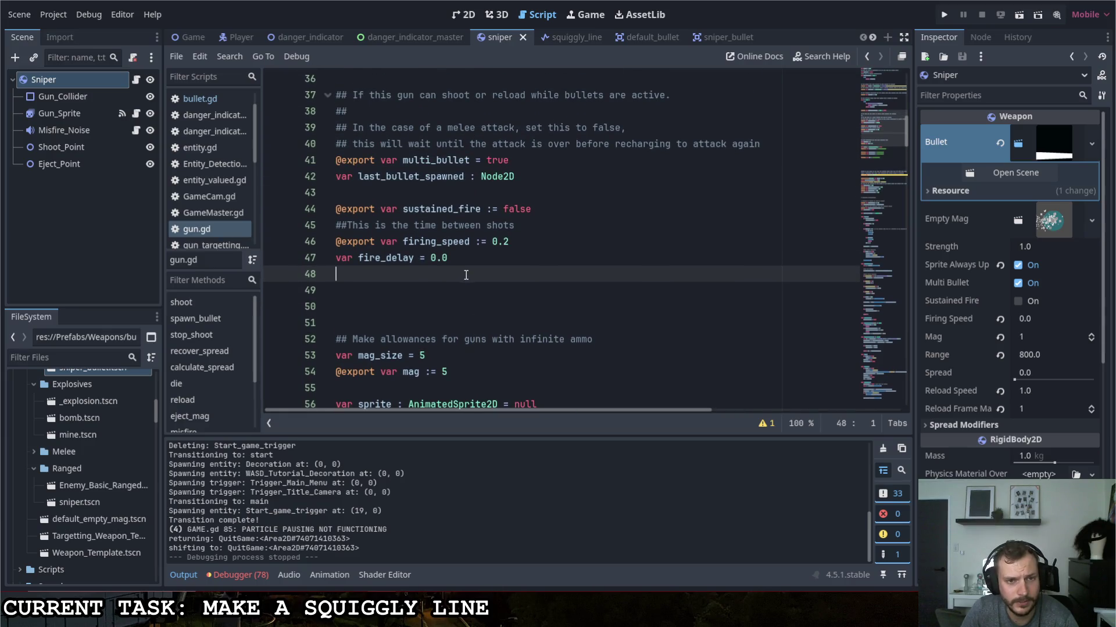
pyautogui.scroll(-20, 466, 269)
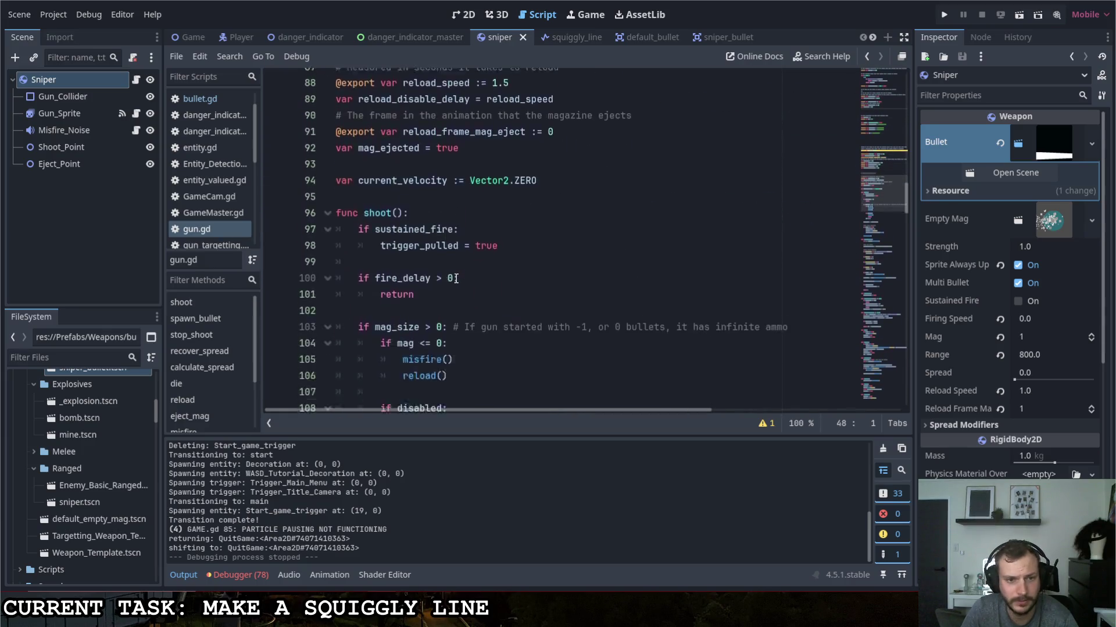
pyautogui.scroll(8, 454, 277)
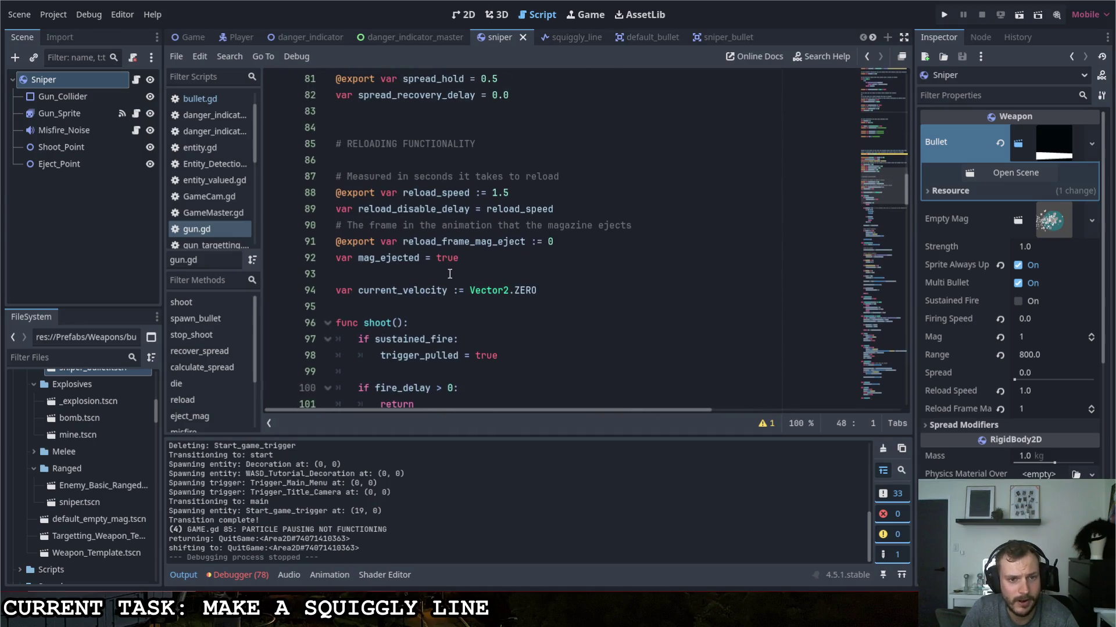
pyautogui.scroll(3, 449, 273)
pyautogui.scroll(1, 459, 276)
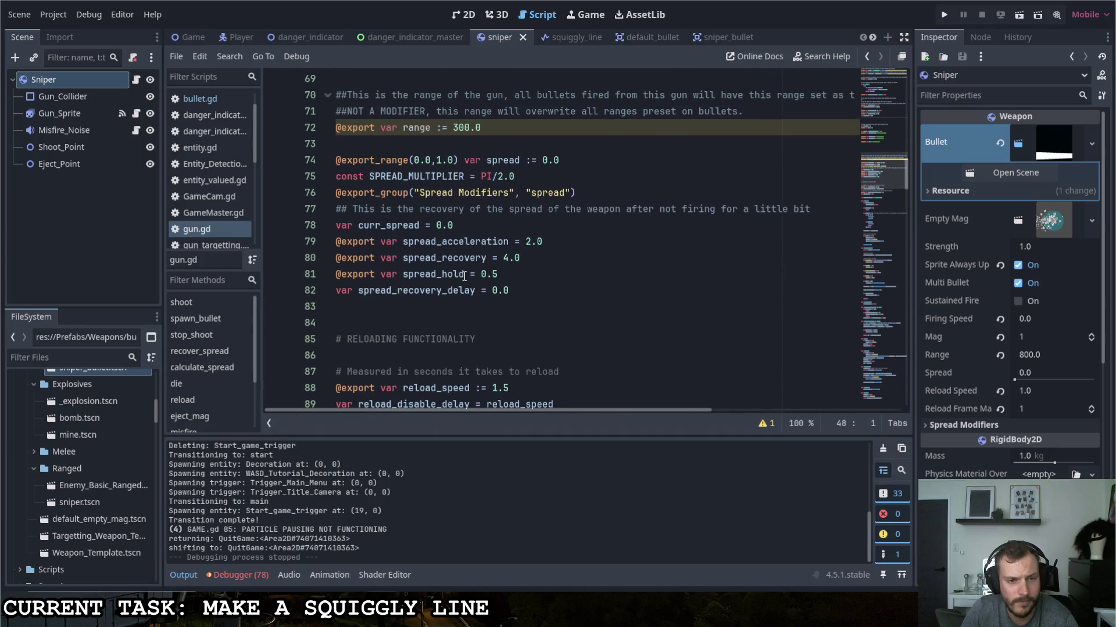
pyautogui.scroll(1, 461, 303)
pyautogui.scroll(-3, 466, 300)
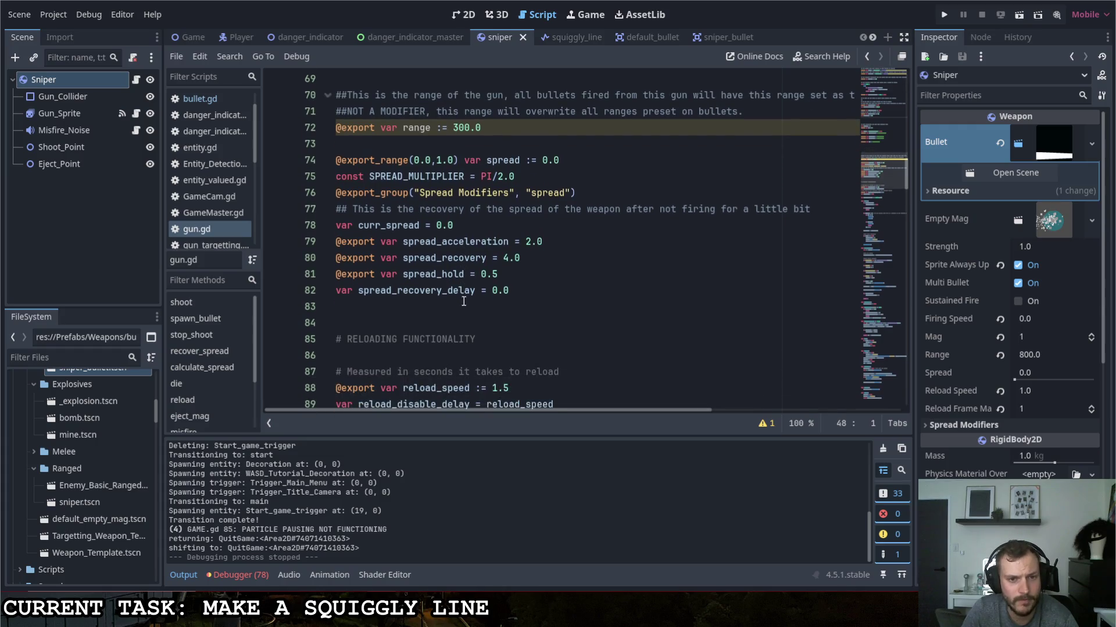
pyautogui.click(473, 257)
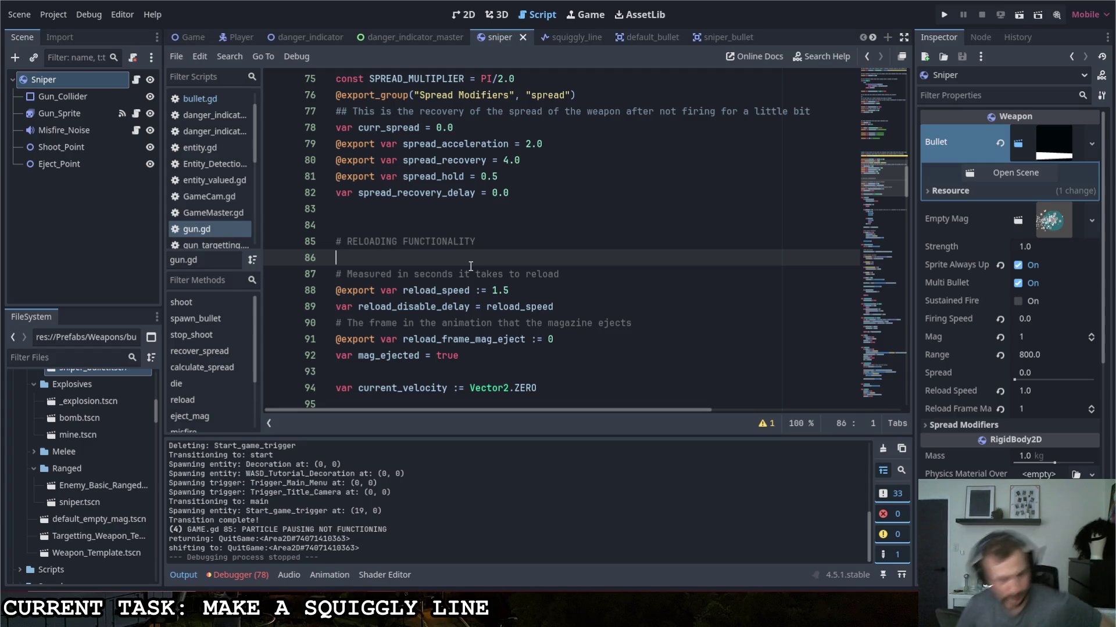
pyautogui.press('Return')
pyautogui.write('@export var relod')
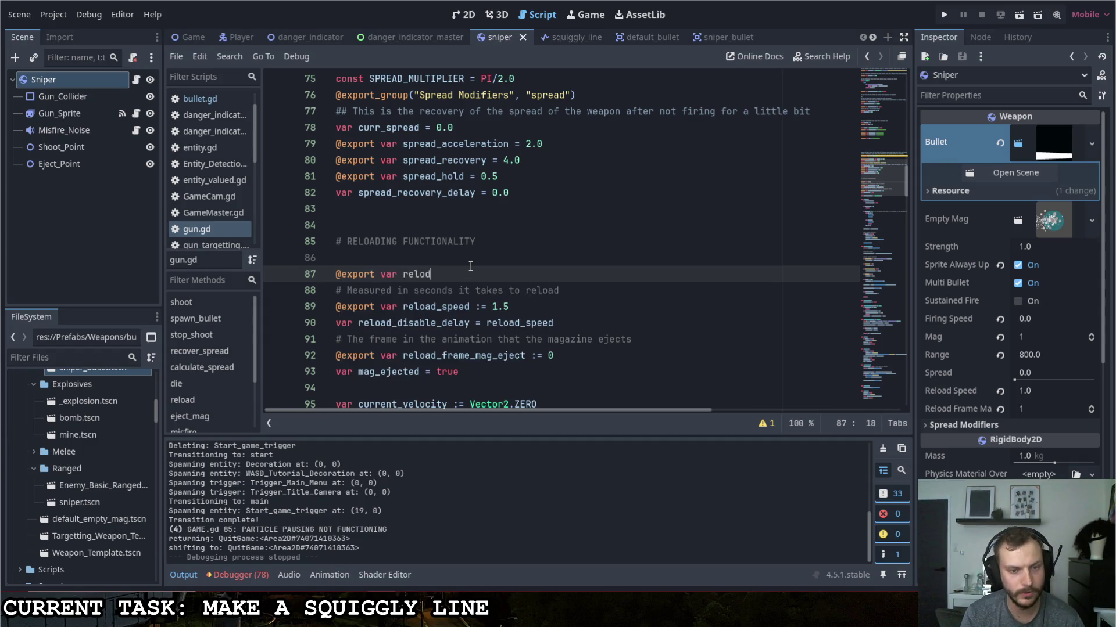
pyautogui.press('BackSpace')
pyautogui.write('ad_on_e')
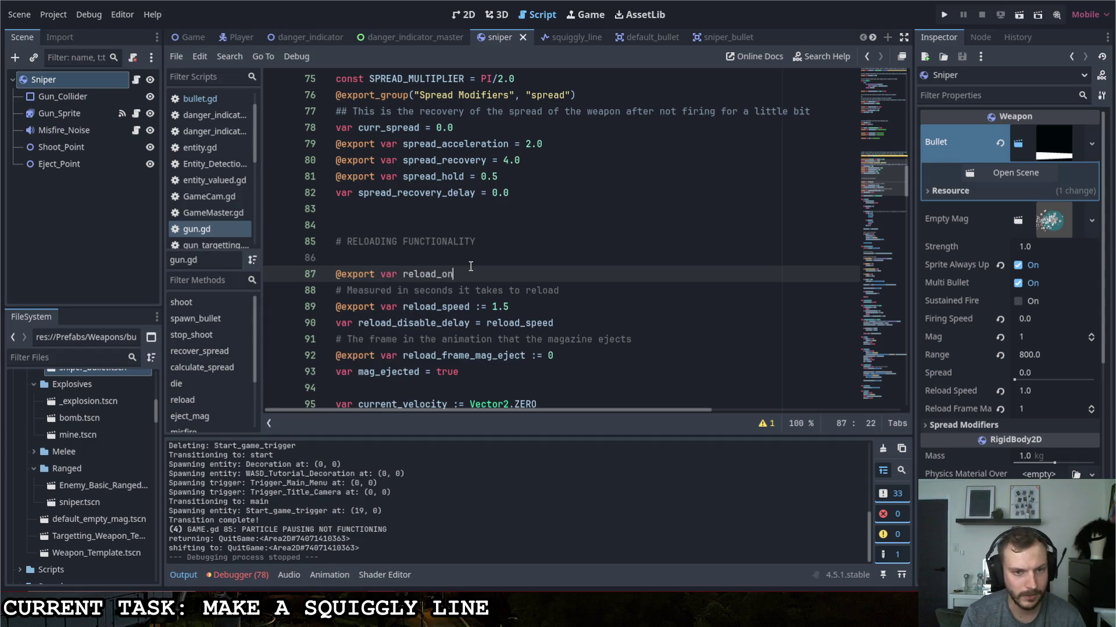
pyautogui.write('mpty = false')
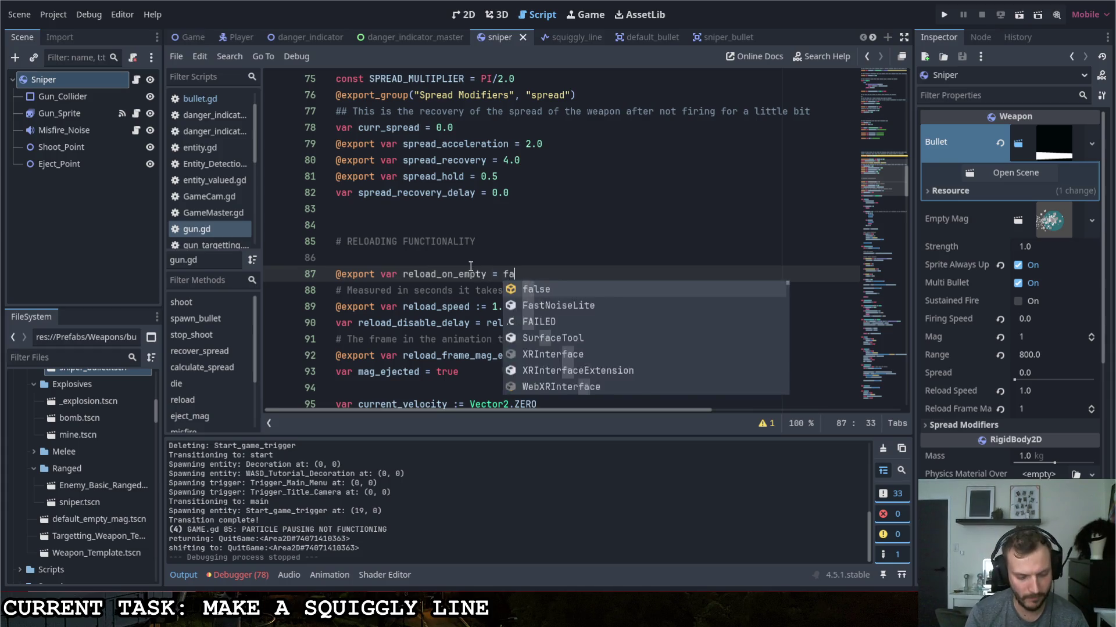
pyautogui.press('Escape')
pyautogui.press('Up')
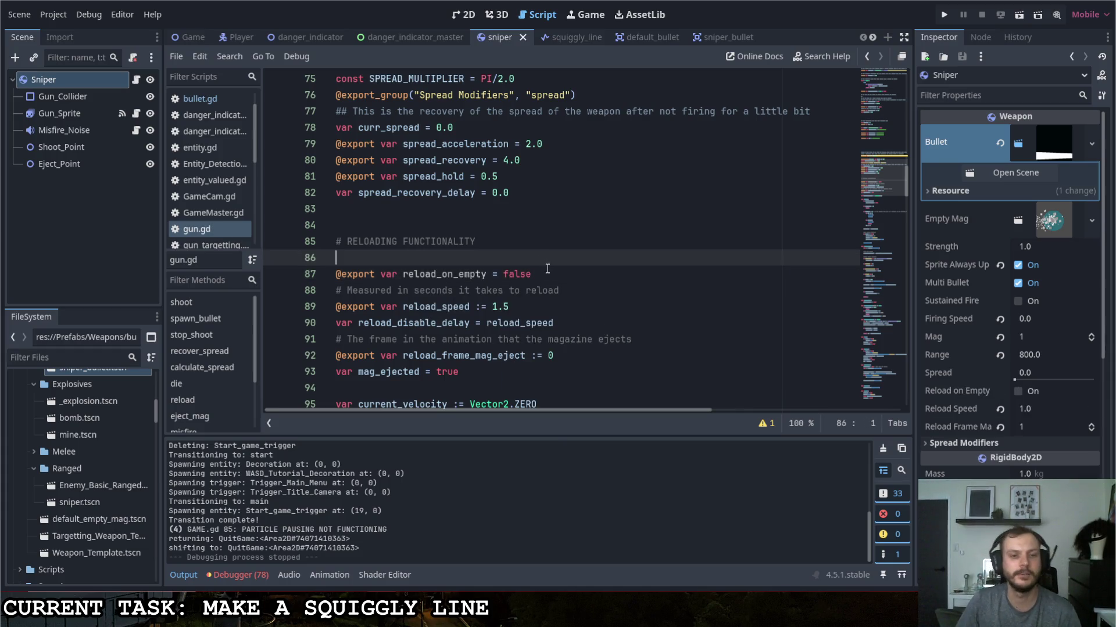
pyautogui.click(554, 273)
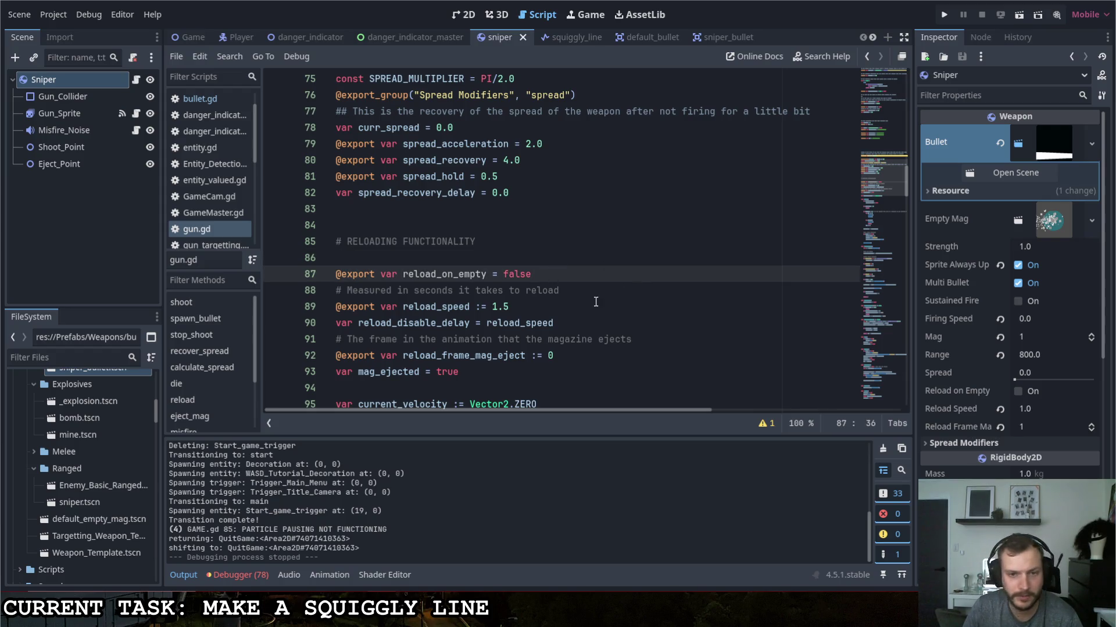
# - Enable Reload on Empty for the sniper and save the script
pyautogui.click(1020, 391)
pyautogui.click(441, 274)
pyautogui.hotkey('ctrl', 's')
pyautogui.scroll(-8, 452, 296)
pyautogui.scroll(-16, 452, 295)
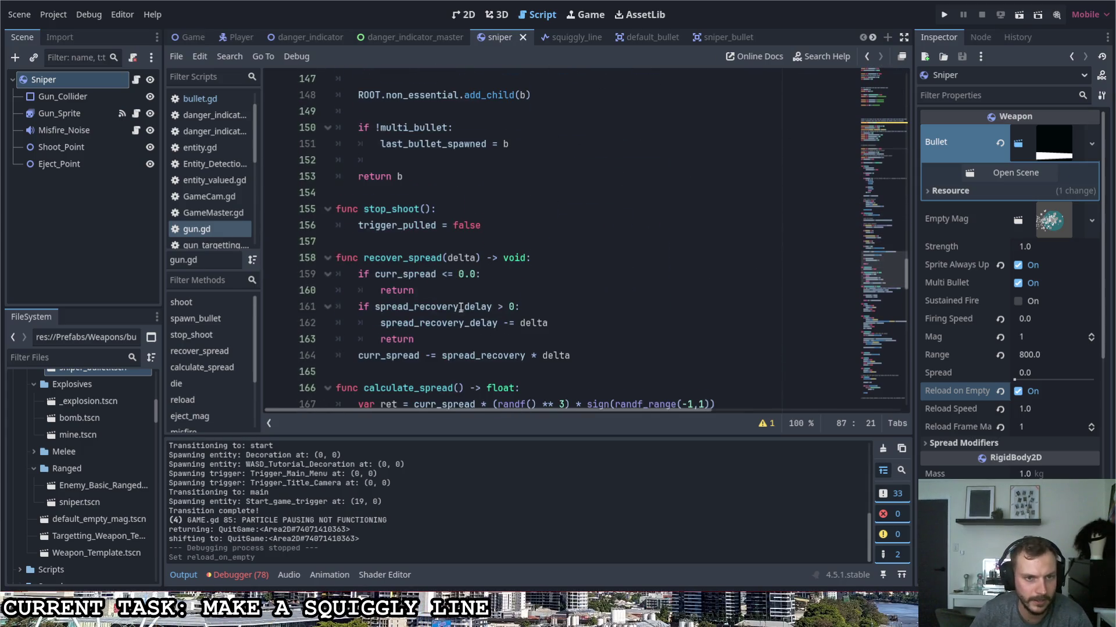
pyautogui.scroll(-10, 460, 307)
pyautogui.scroll(-7, 466, 291)
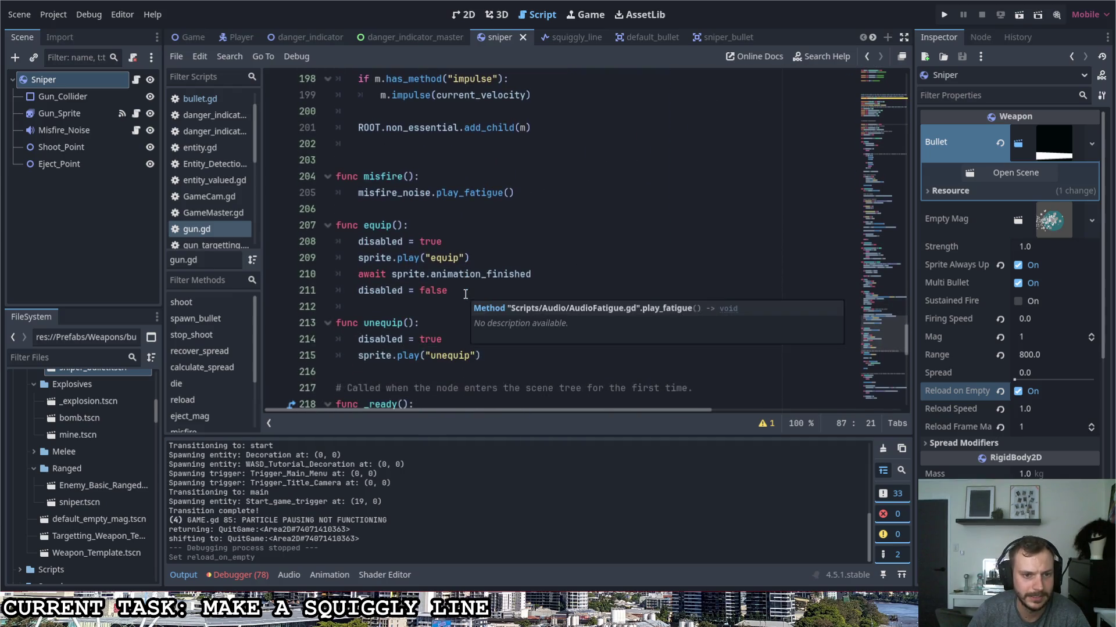
pyautogui.scroll(-8, 466, 294)
pyautogui.scroll(-5, 457, 269)
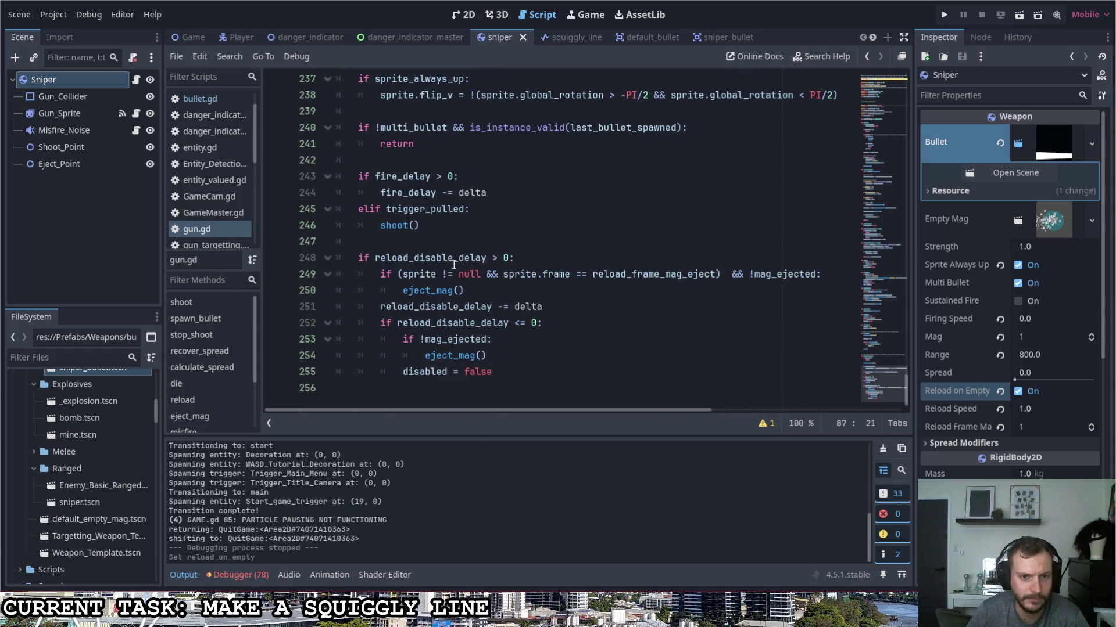
pyautogui.scroll(3, 453, 262)
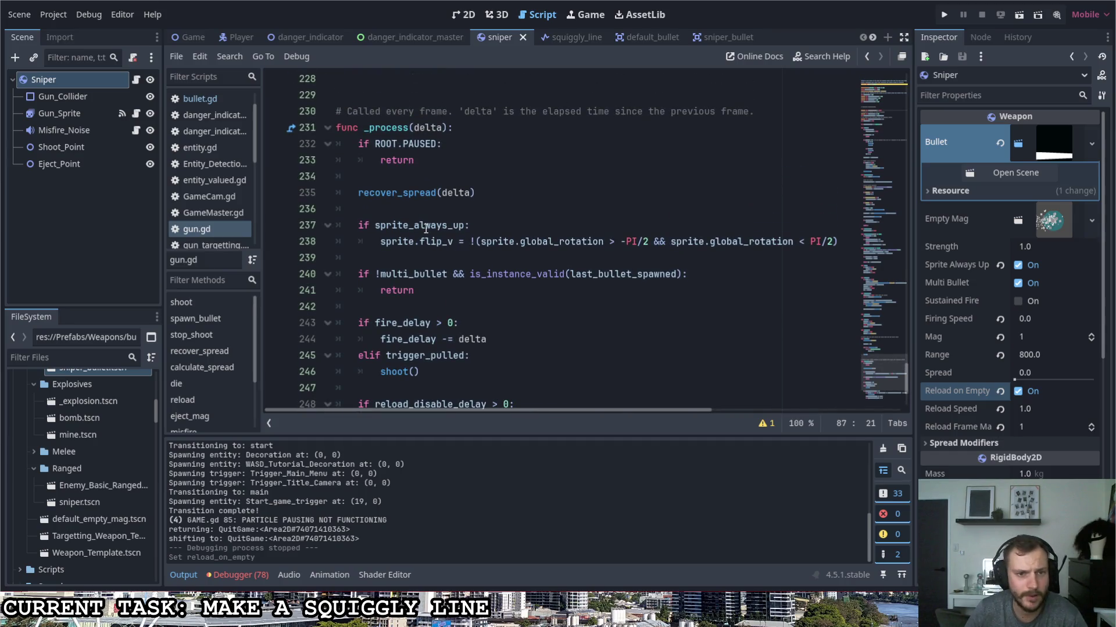
pyautogui.moveTo(419, 372); pyautogui.dragTo(388, 371)
pyautogui.scroll(10, 456, 372)
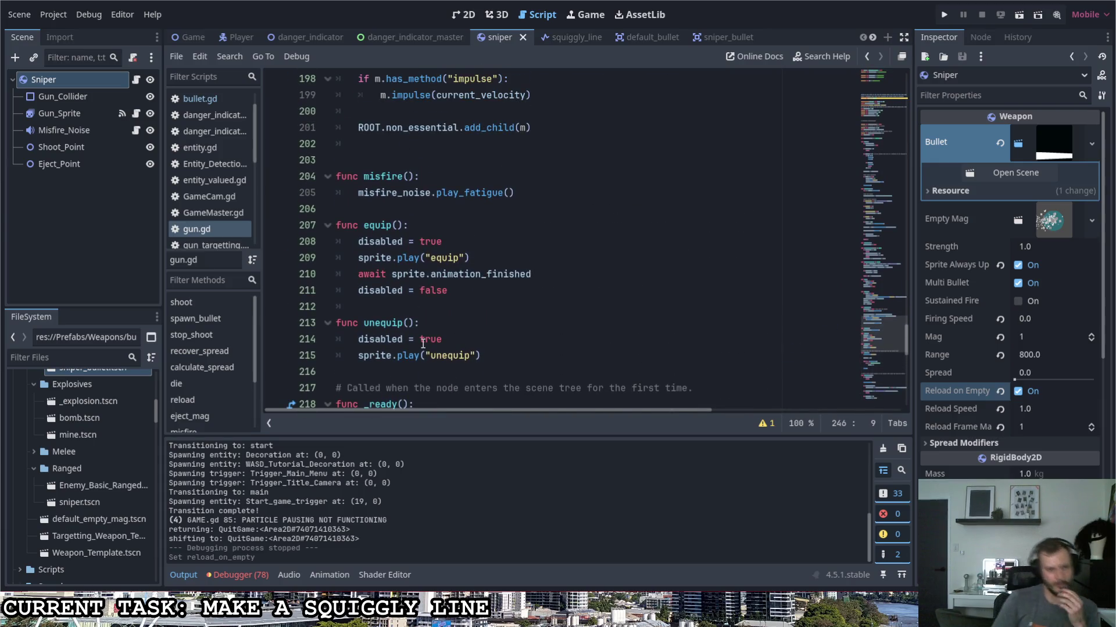
pyautogui.scroll(7, 465, 362)
pyautogui.scroll(-13, 468, 362)
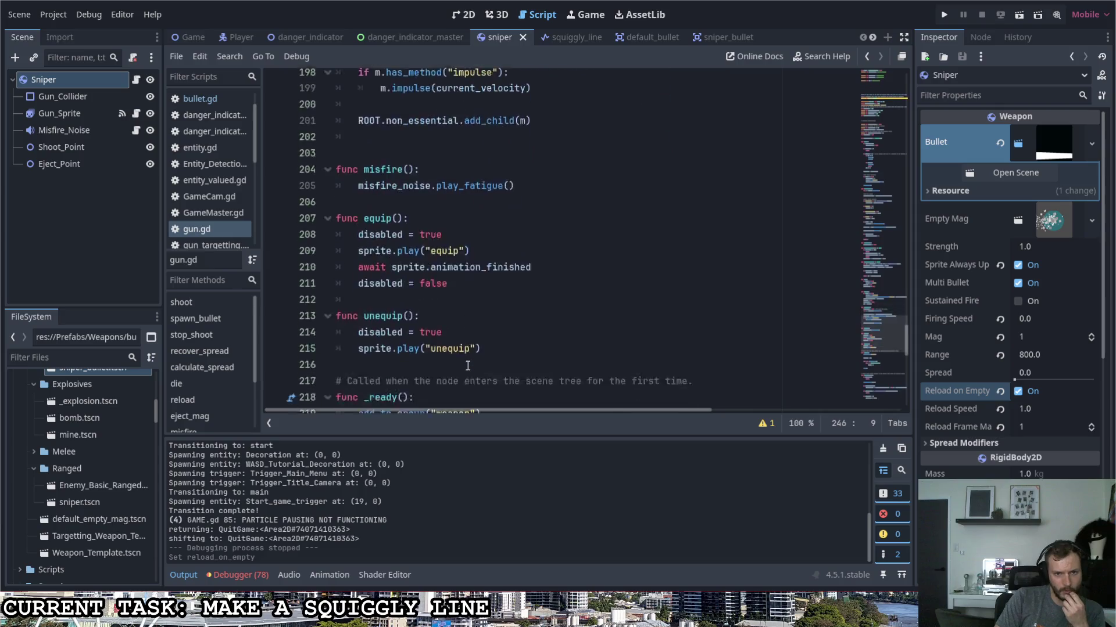
pyautogui.scroll(-7, 469, 362)
pyautogui.scroll(14, 459, 372)
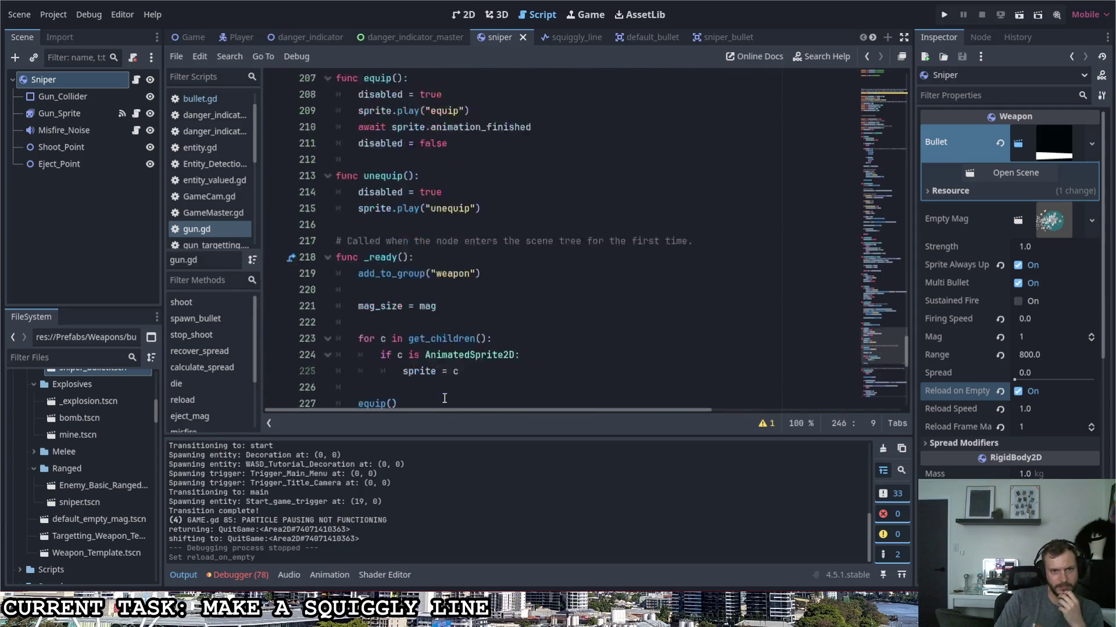
pyautogui.scroll(4, 444, 383)
pyautogui.scroll(12, 452, 369)
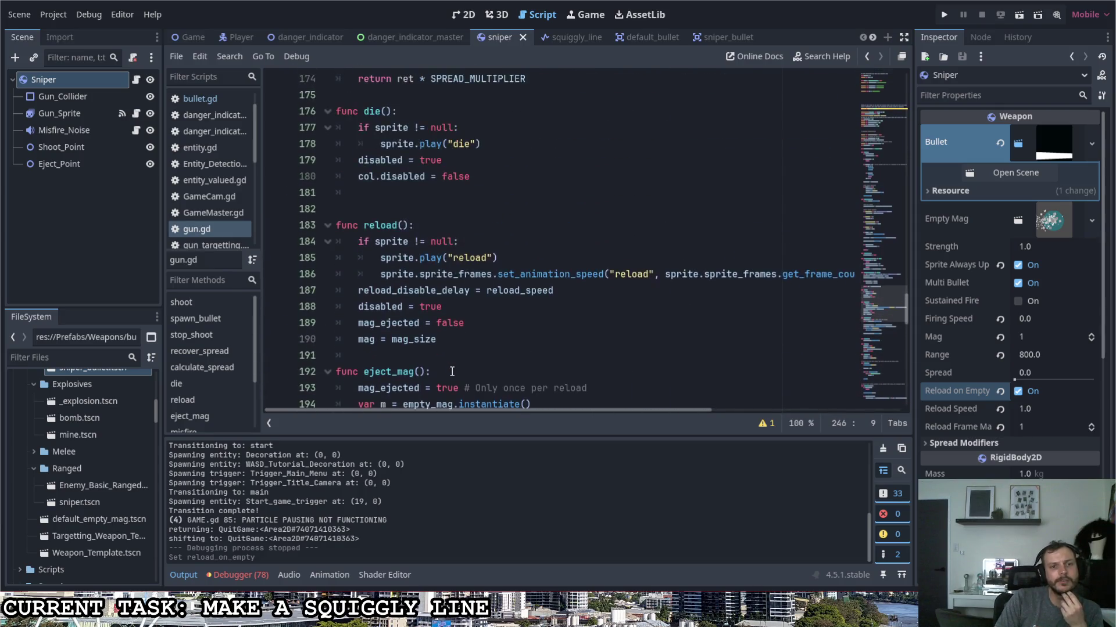
pyautogui.scroll(2, 454, 366)
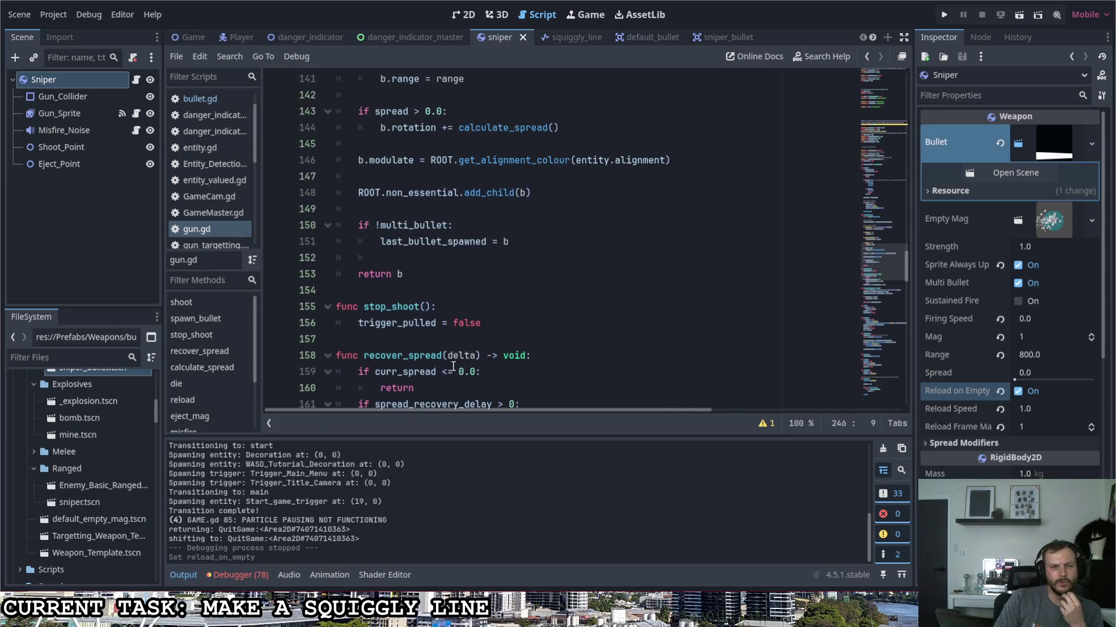
pyautogui.scroll(8, 454, 364)
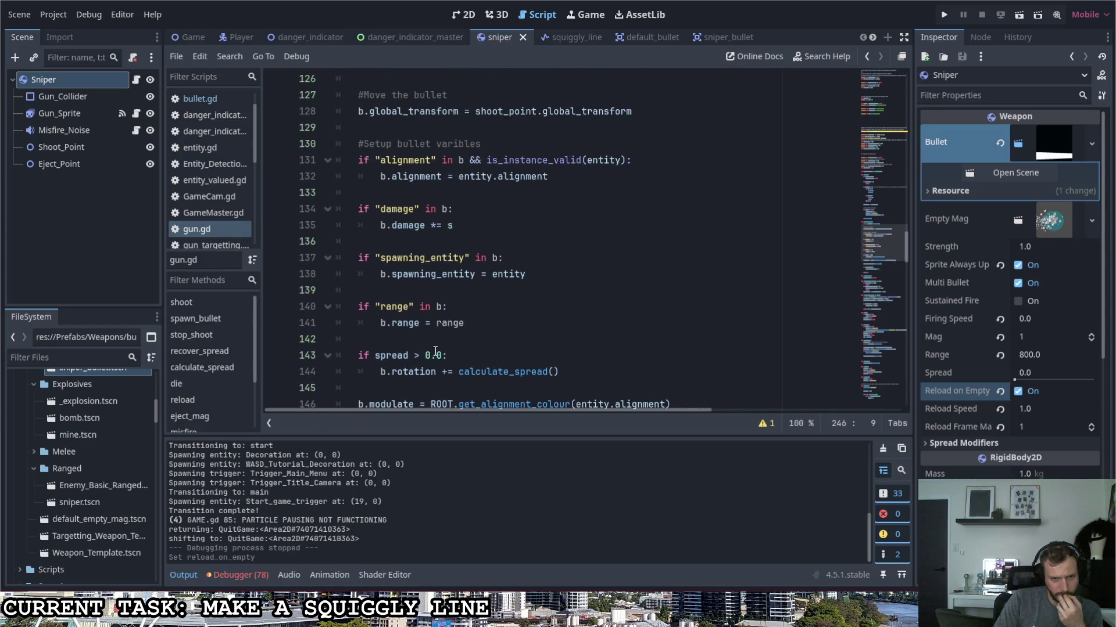
pyautogui.scroll(3, 439, 339)
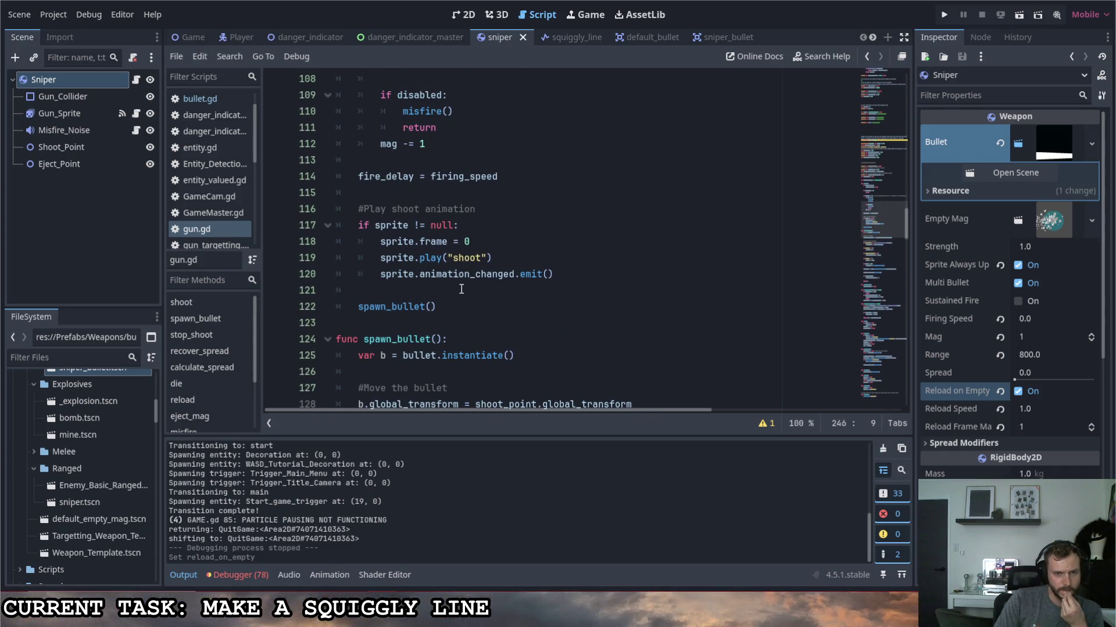
pyautogui.scroll(5, 462, 298)
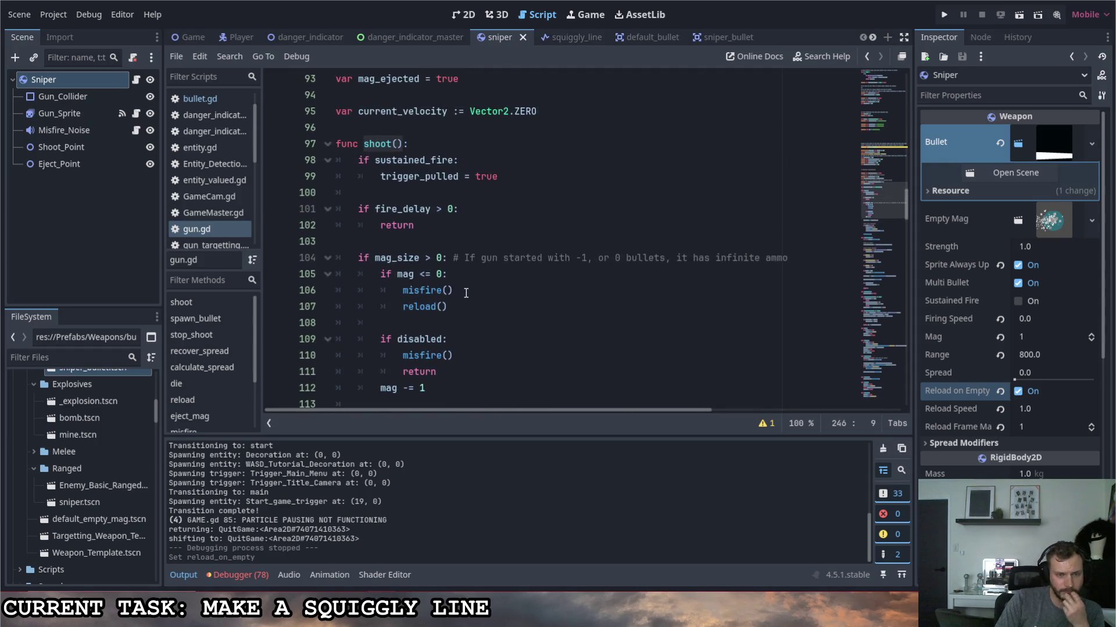
pyautogui.scroll(-4, 465, 291)
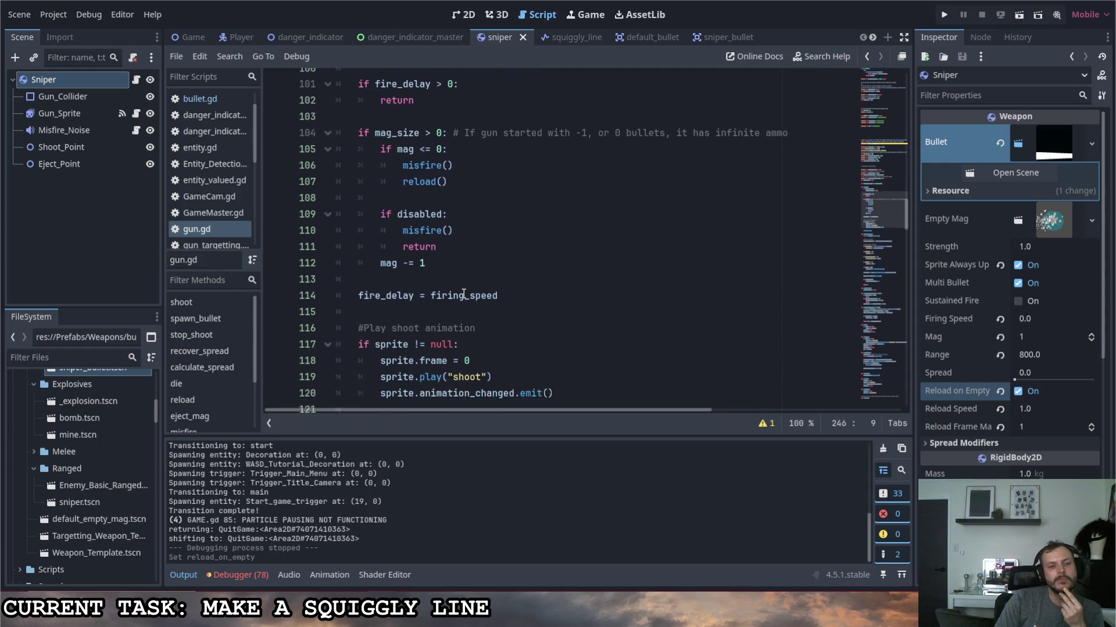
pyautogui.scroll(-11, 464, 291)
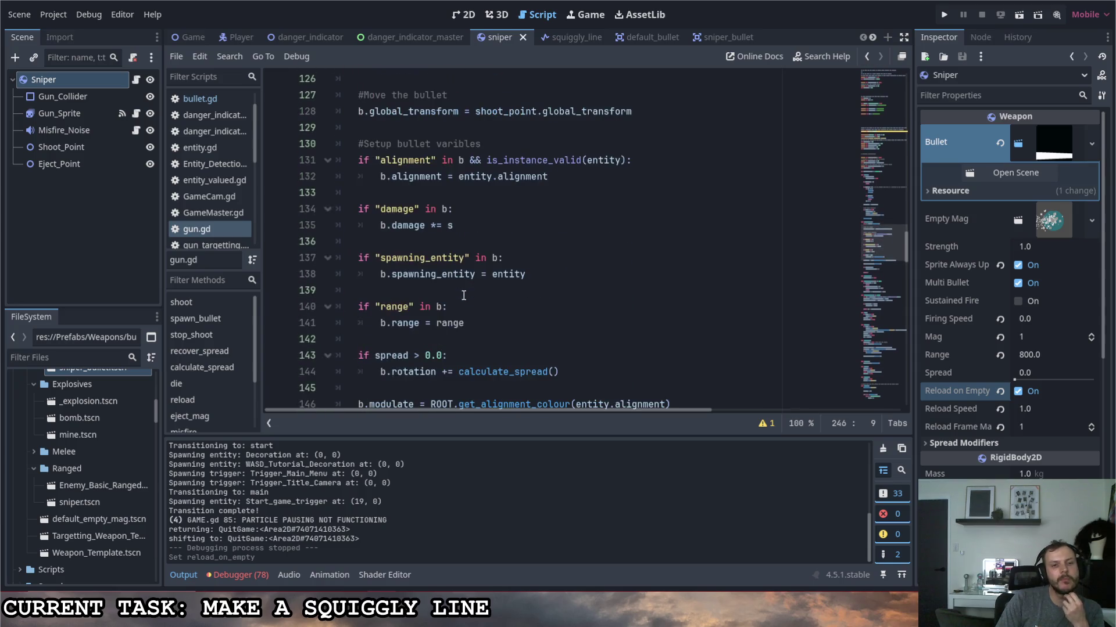
pyautogui.scroll(-2, 463, 298)
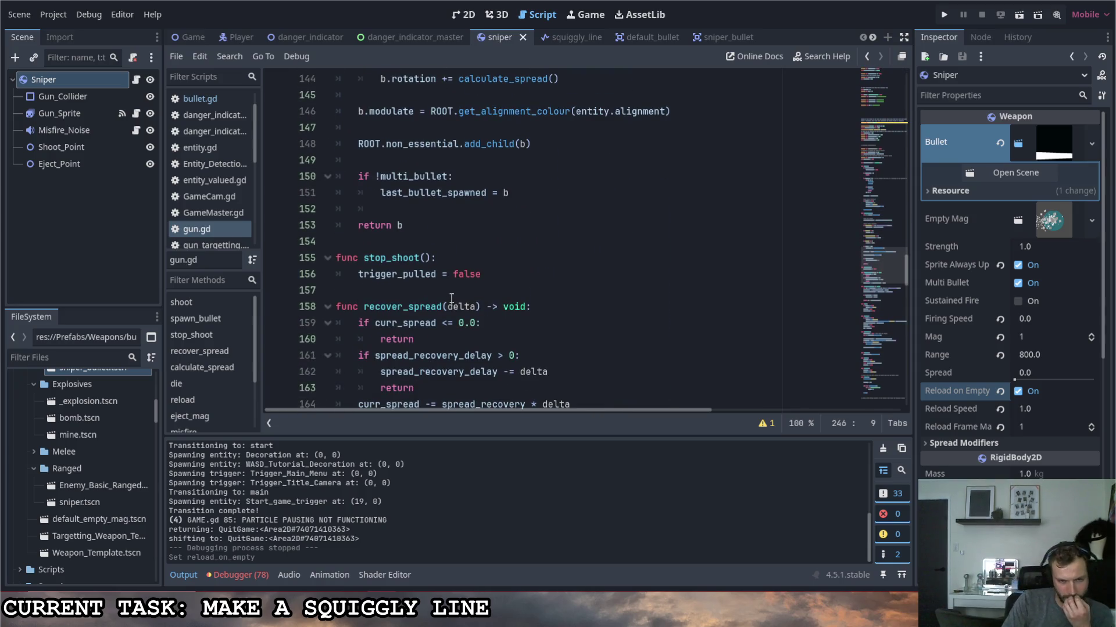
pyautogui.scroll(-7, 453, 300)
pyautogui.scroll(-4, 456, 304)
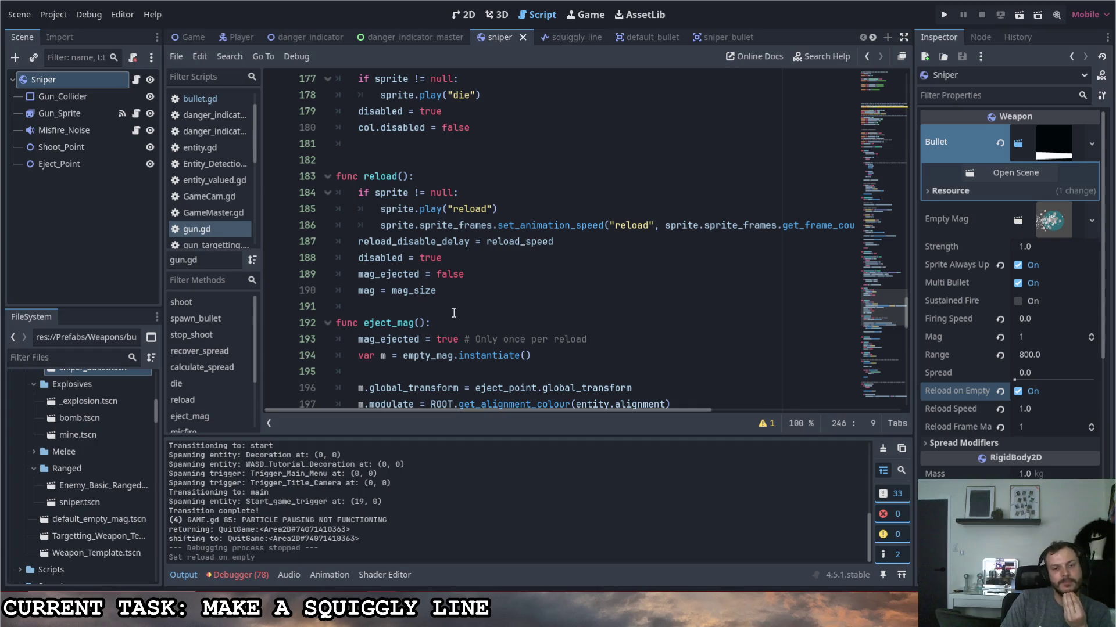
pyautogui.scroll(-2, 453, 314)
pyautogui.scroll(15, 453, 314)
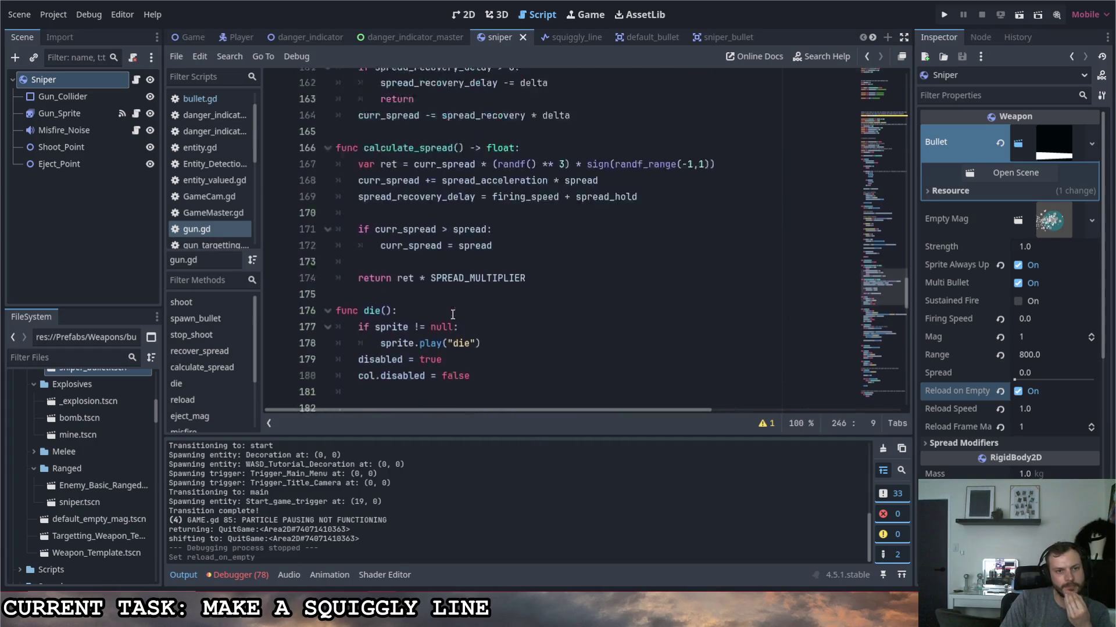
pyautogui.scroll(12, 452, 314)
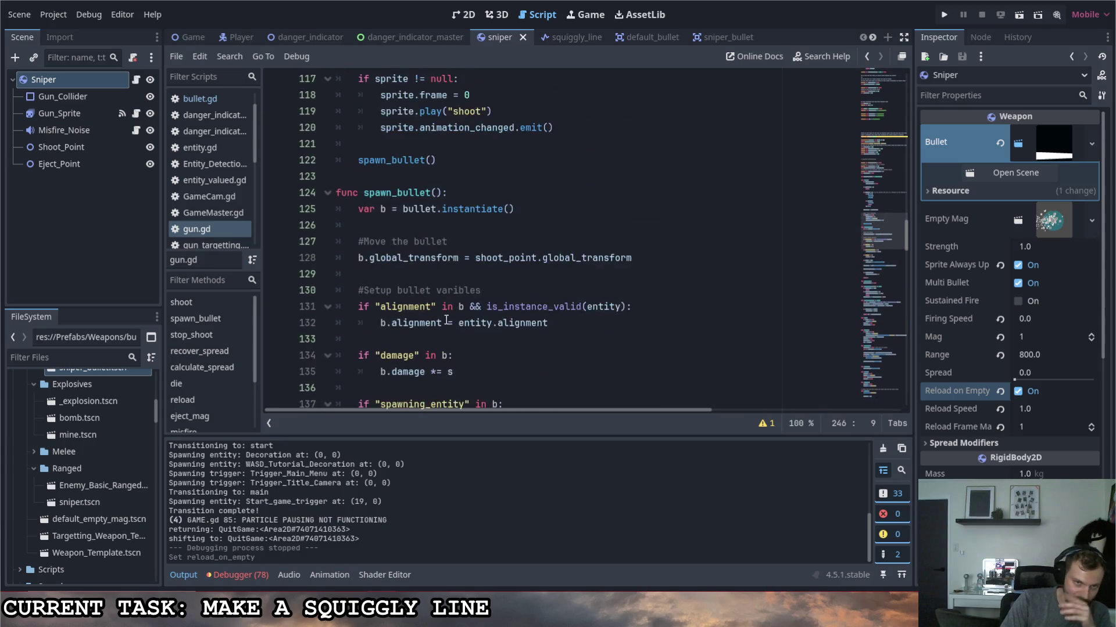
pyautogui.scroll(5, 453, 321)
pyautogui.scroll(-3, 440, 291)
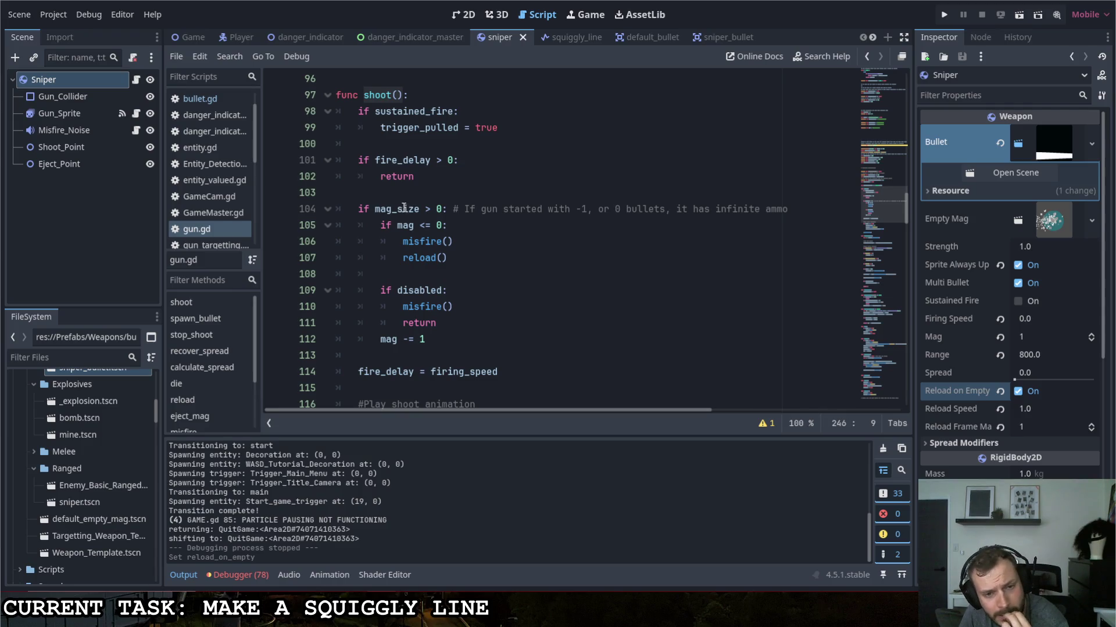
pyautogui.scroll(-3, 416, 242)
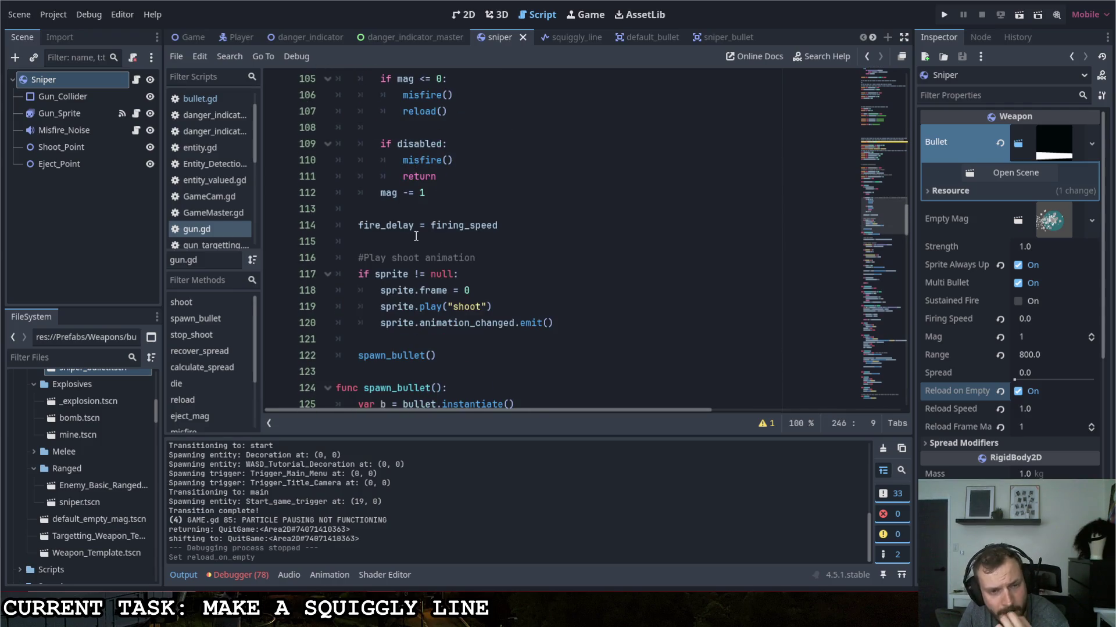
# - Add an 'if mag == 0 || reload_on_empty:' condition after spawn_bullet() in shoot()
pyautogui.click(445, 359)
pyautogui.press('Return')
pyautogui.press('Return')
pyautogui.write('ait')
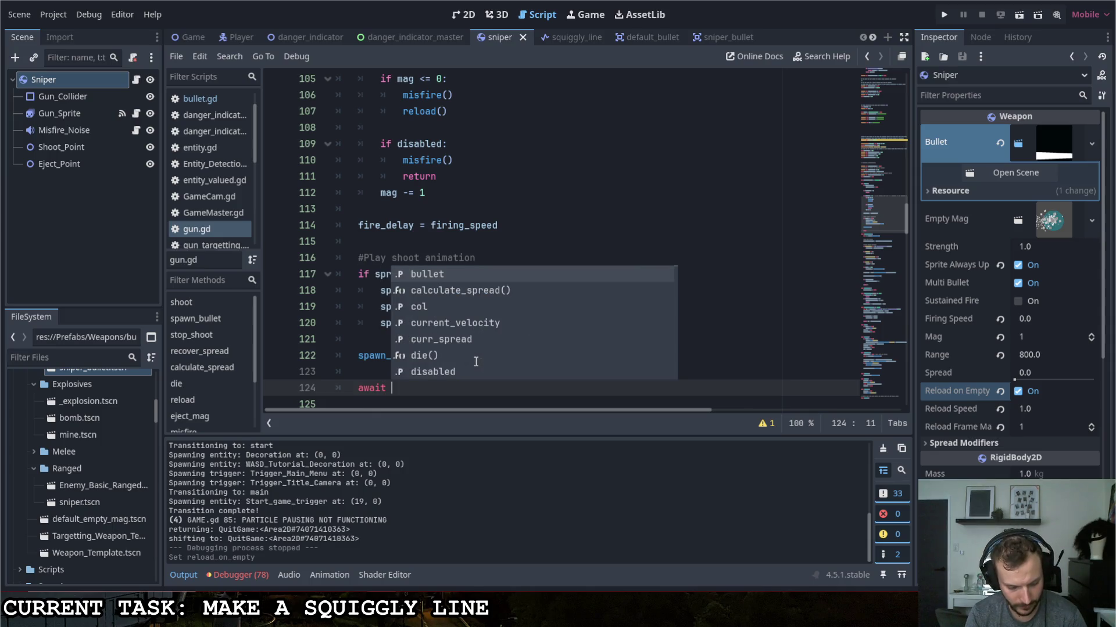
pyautogui.press('BackSpace')
pyautogui.press('BackSpace')
pyautogui.press('BackSpace')
pyautogui.write('if re')
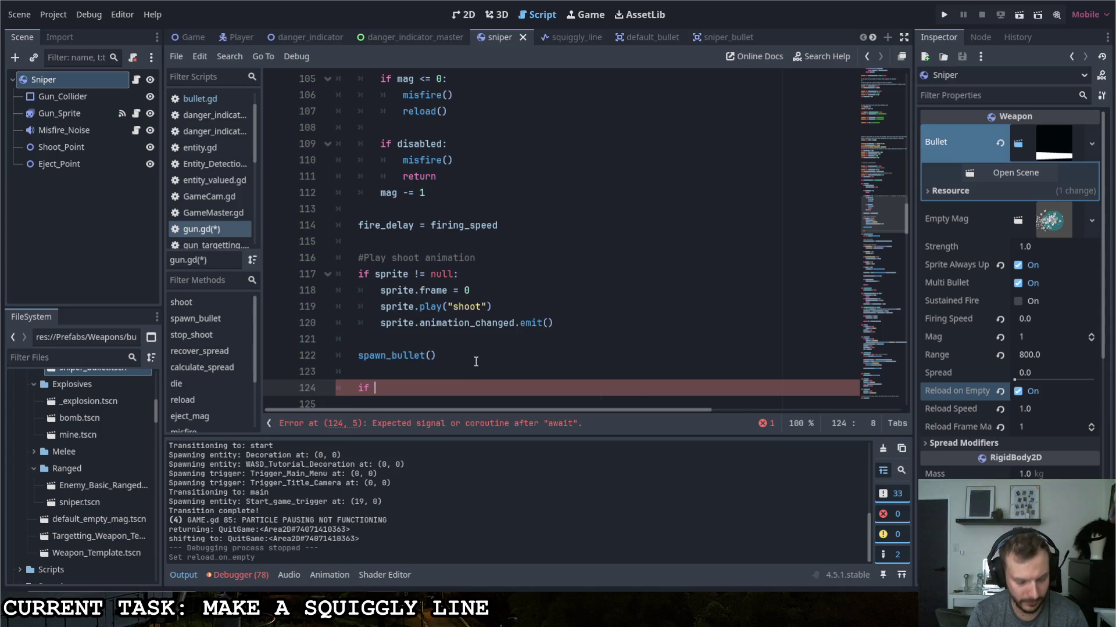
pyautogui.write('load')
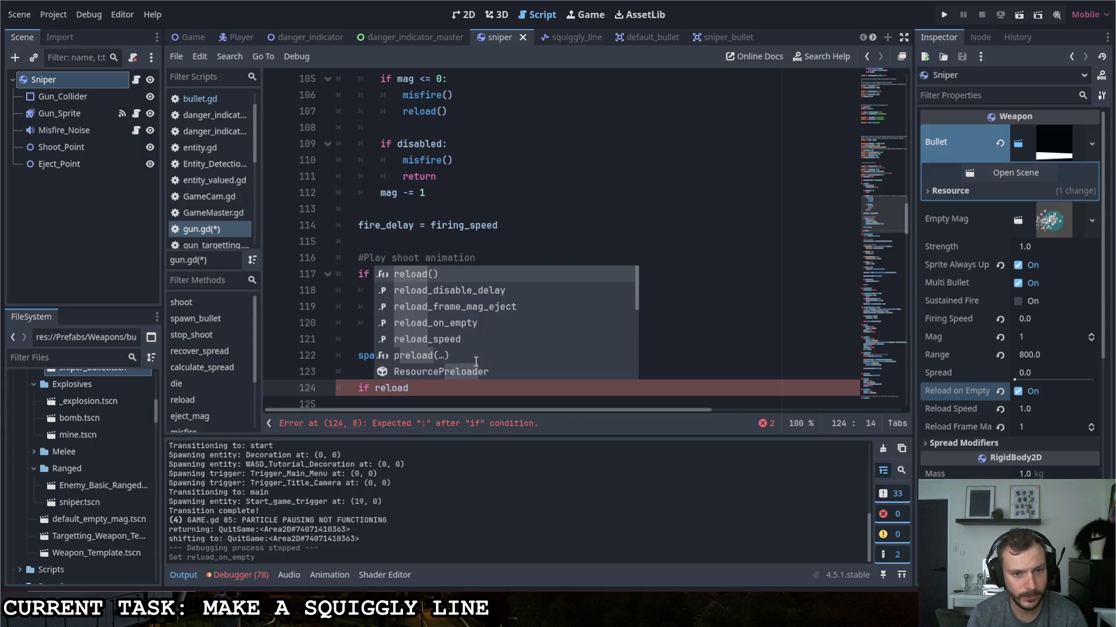
pyautogui.press('Down')
pyautogui.press('Down')
pyautogui.press('Down')
pyautogui.press('Return')
pyautogui.press('Up')
pyautogui.press('Down')
pyautogui.click(373, 387)
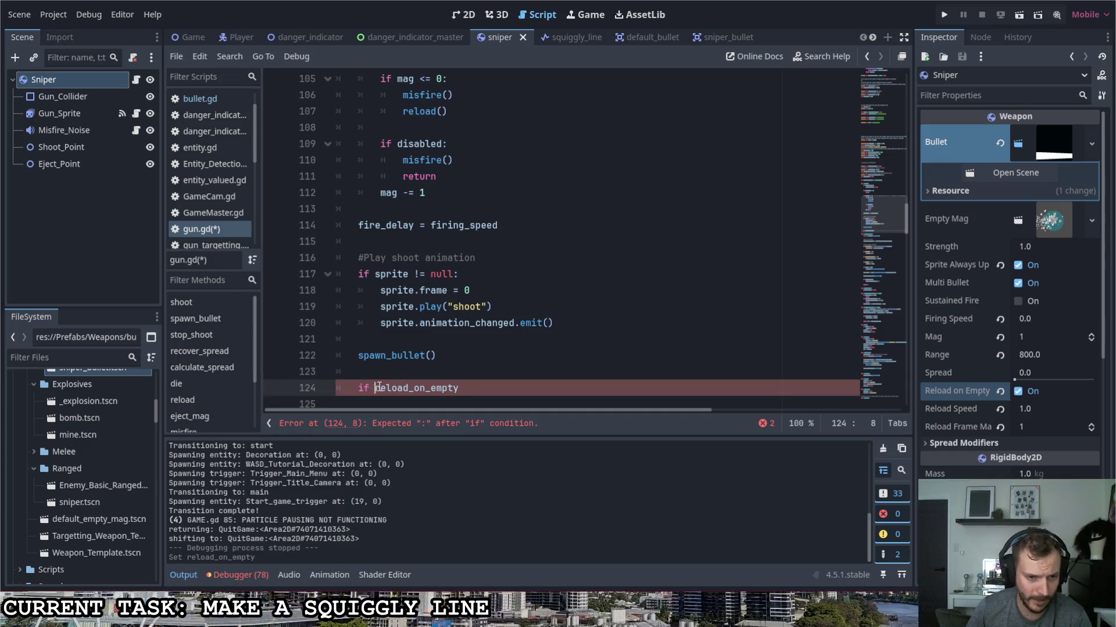
pyautogui.write('mag == -')
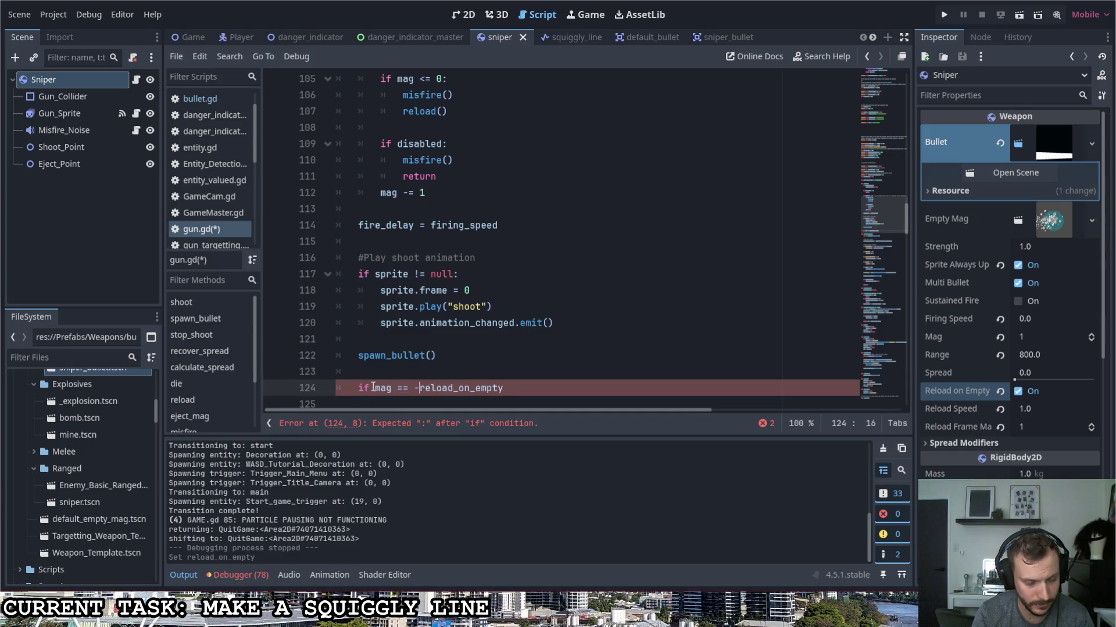
pyautogui.write(' ||')
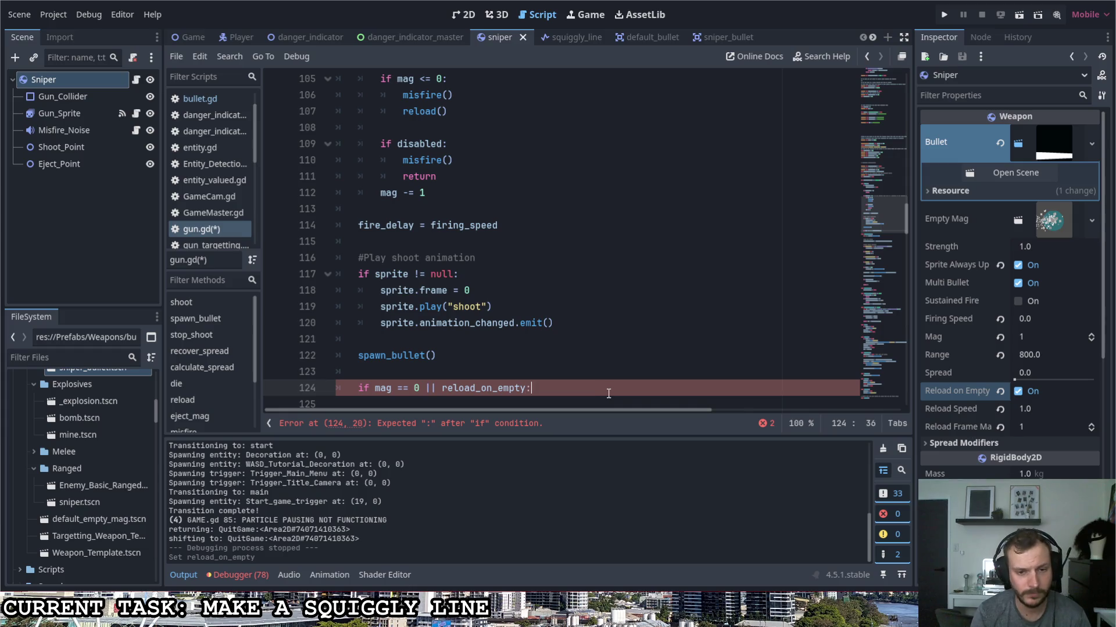
# - Inside that block, await sprite.animation_finished and call reload(), then save and run the game
pyautogui.press('Return')
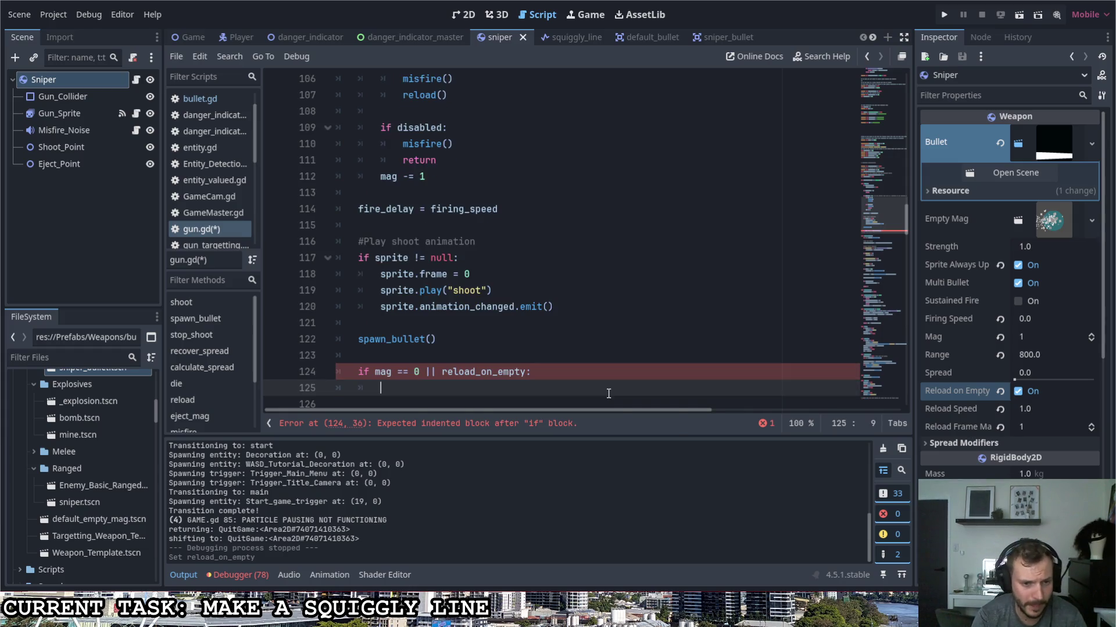
pyautogui.write('ait sprite.anim')
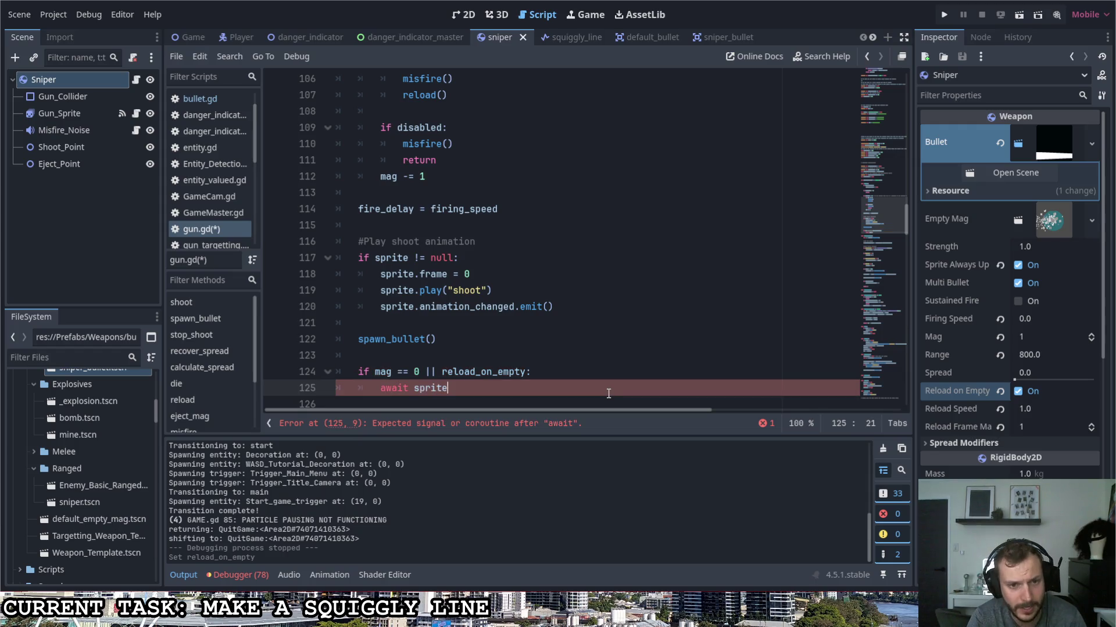
pyautogui.press('Down')
pyautogui.press('Down')
pyautogui.press('Return')
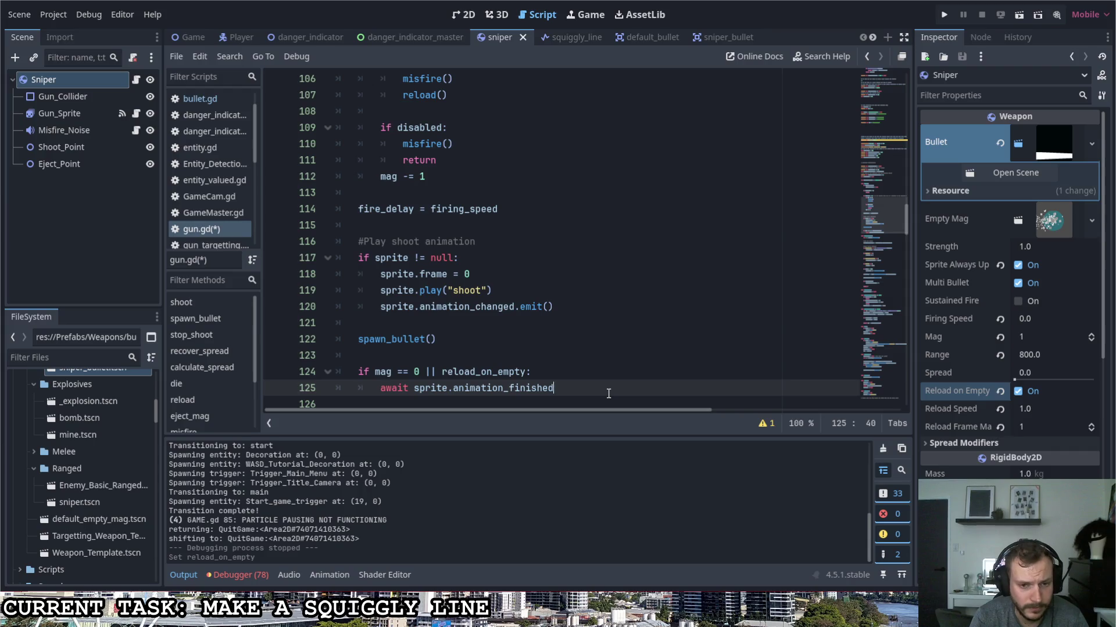
pyautogui.press('Return')
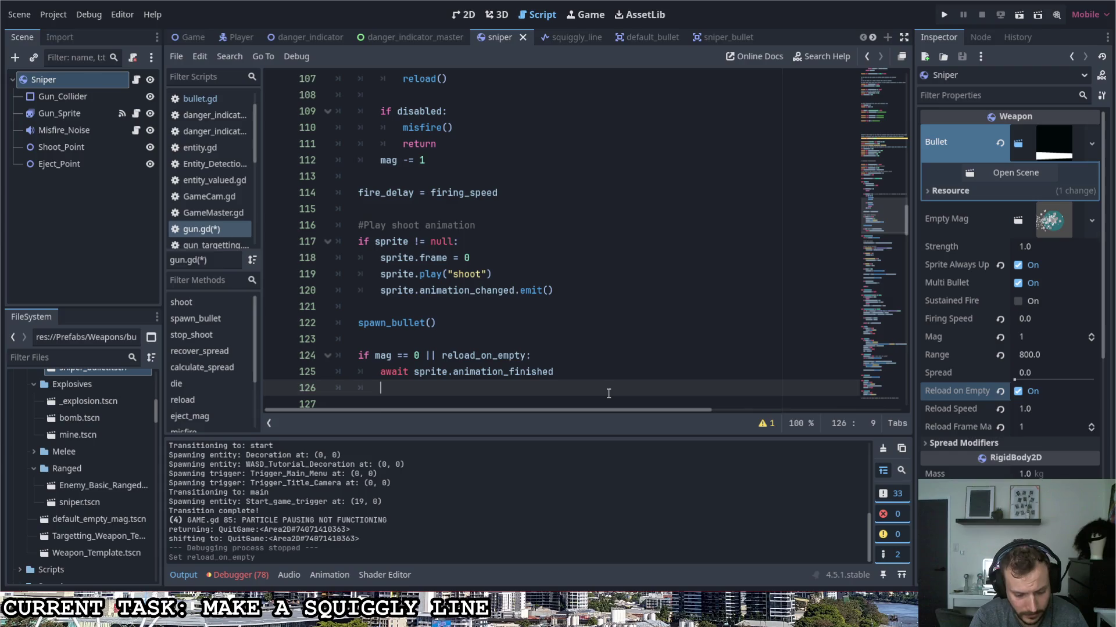
pyautogui.write('reload()')
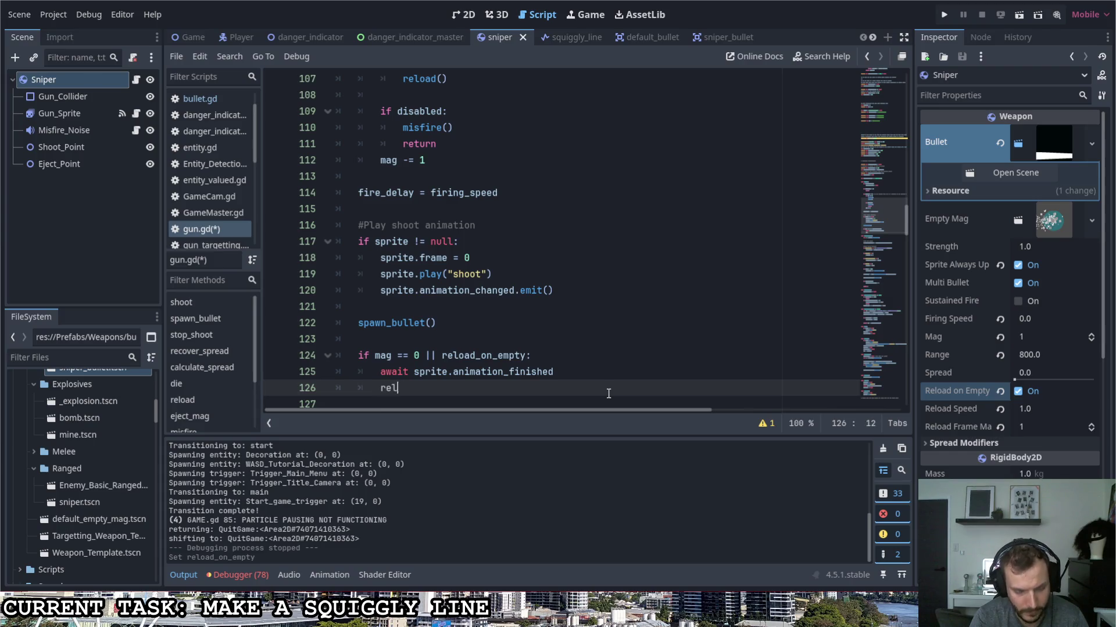
pyautogui.hotkey('ctrl', 's')
pyautogui.press('F5')
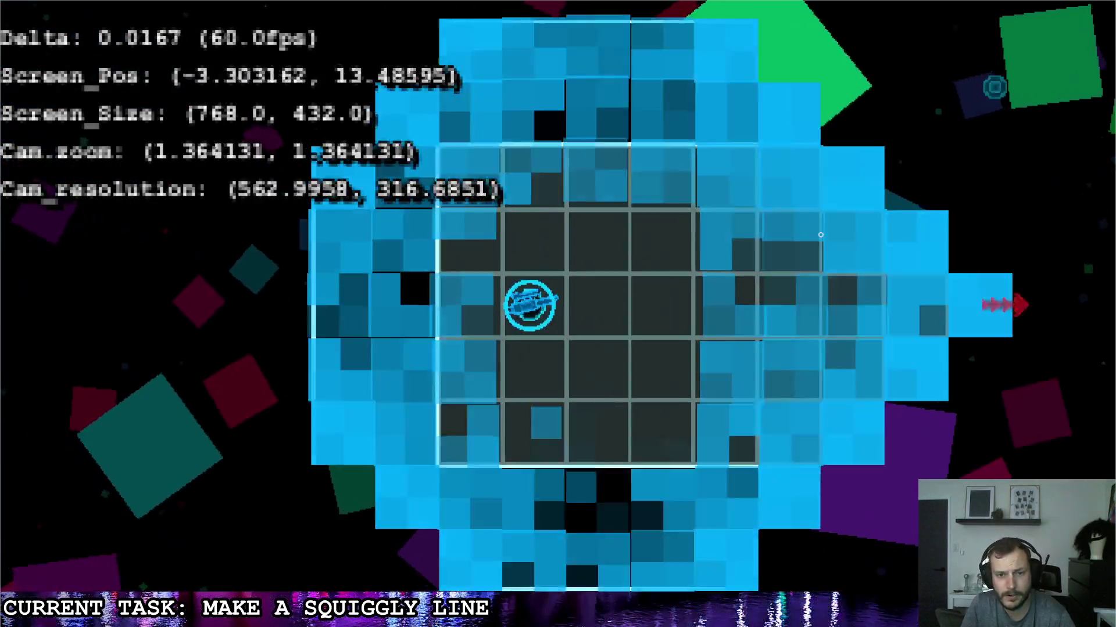
pyautogui.click(820, 233)
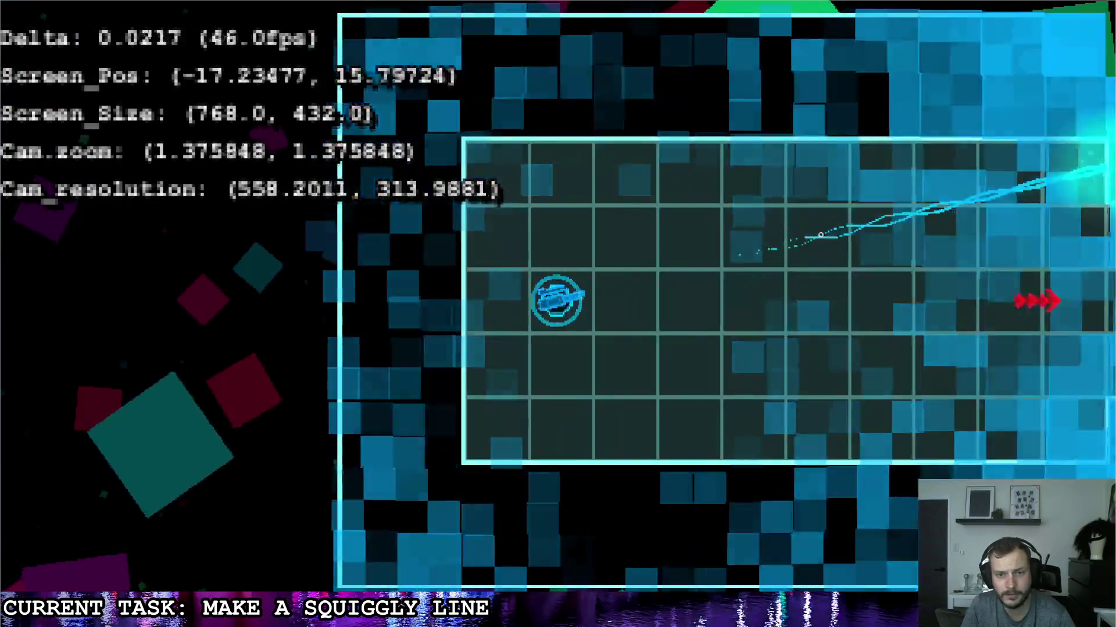
pyautogui.press('d')
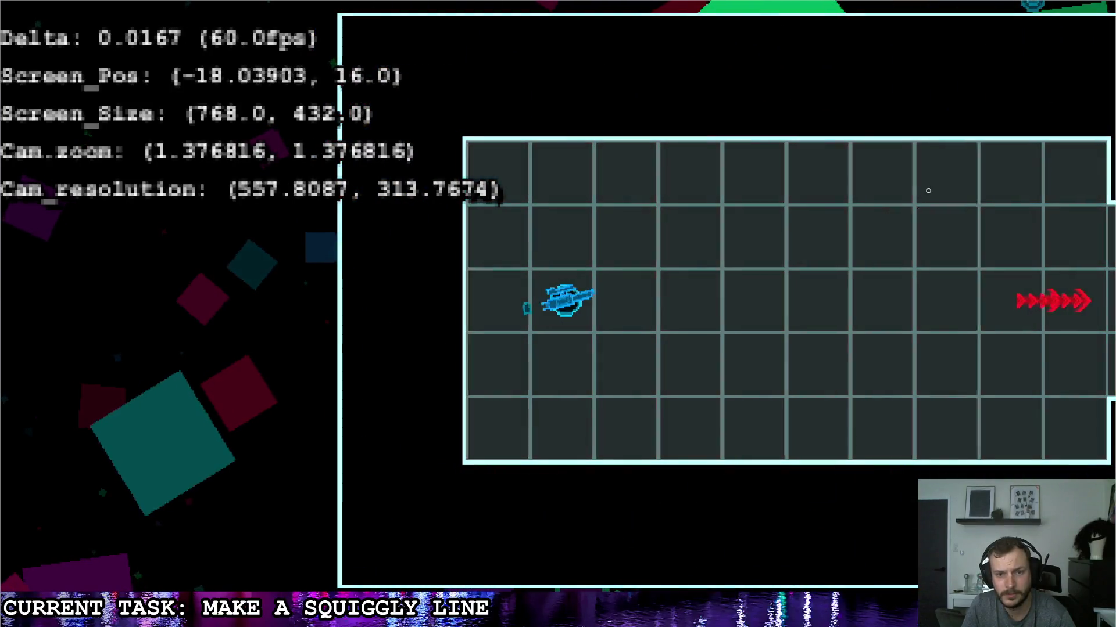
pyautogui.click(926, 189)
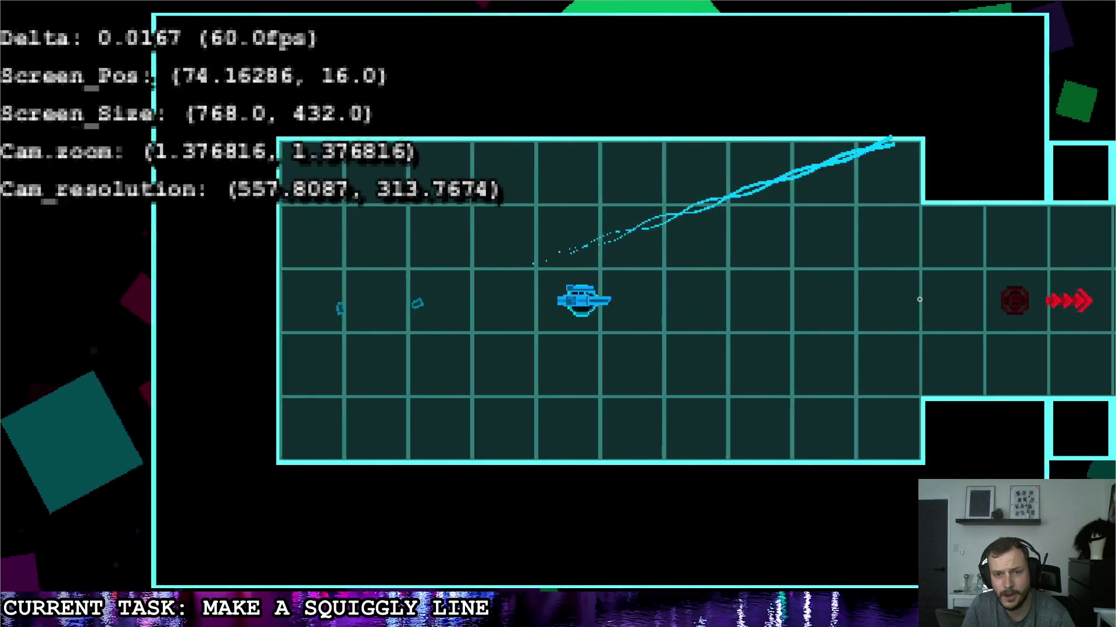
pyautogui.click(953, 268)
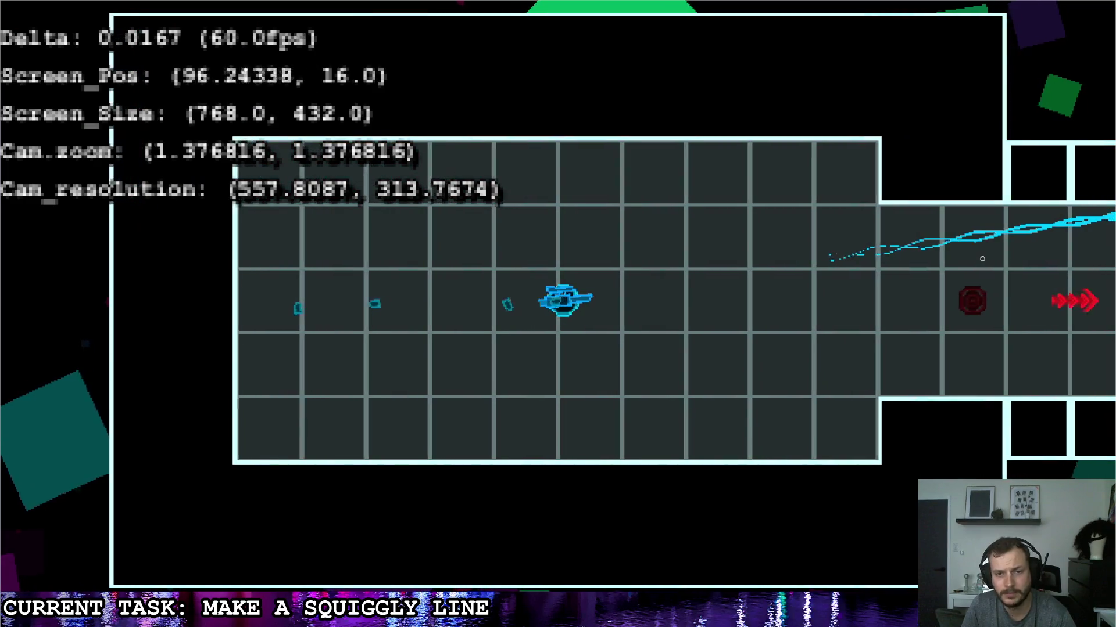
pyautogui.click(964, 251)
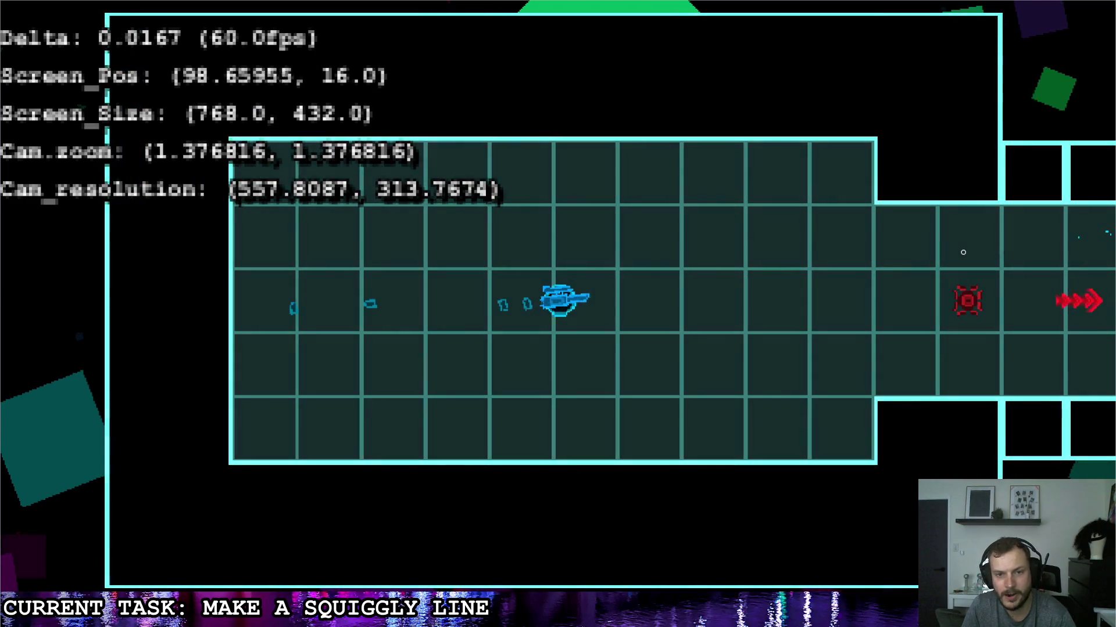
pyautogui.press('d')
pyautogui.click(965, 252)
pyautogui.press('w')
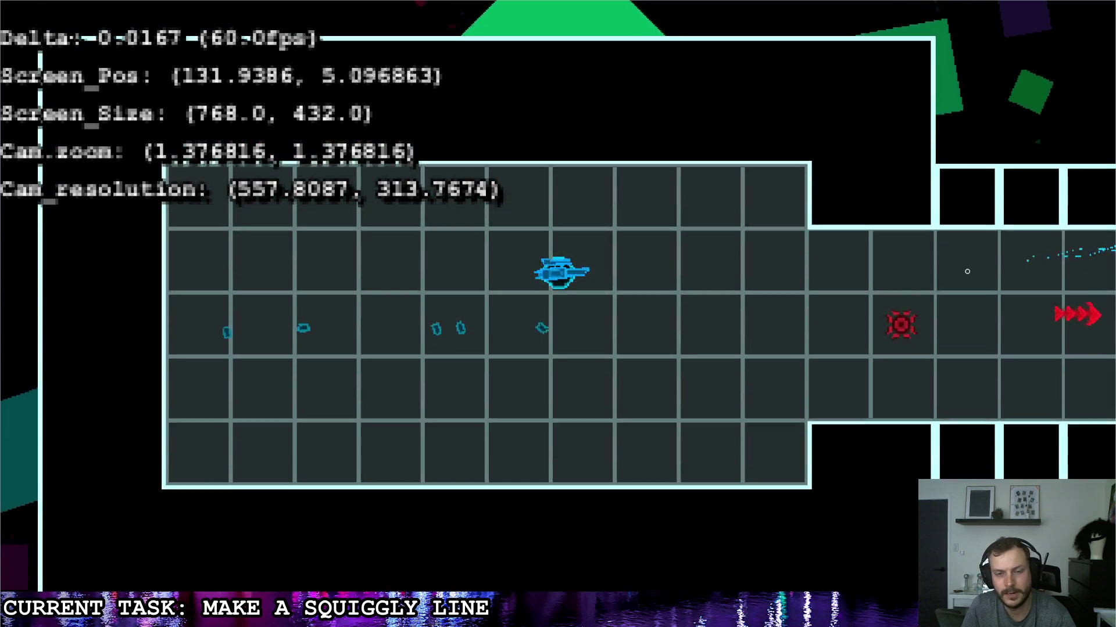
pyautogui.click(967, 271)
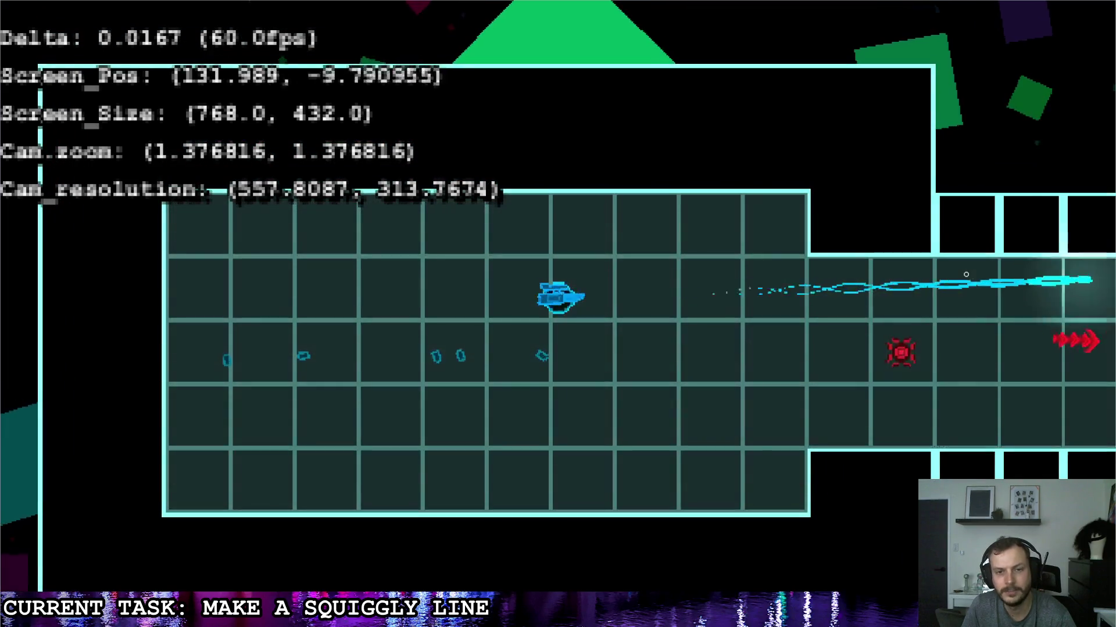
pyautogui.press('s')
pyautogui.press('a')
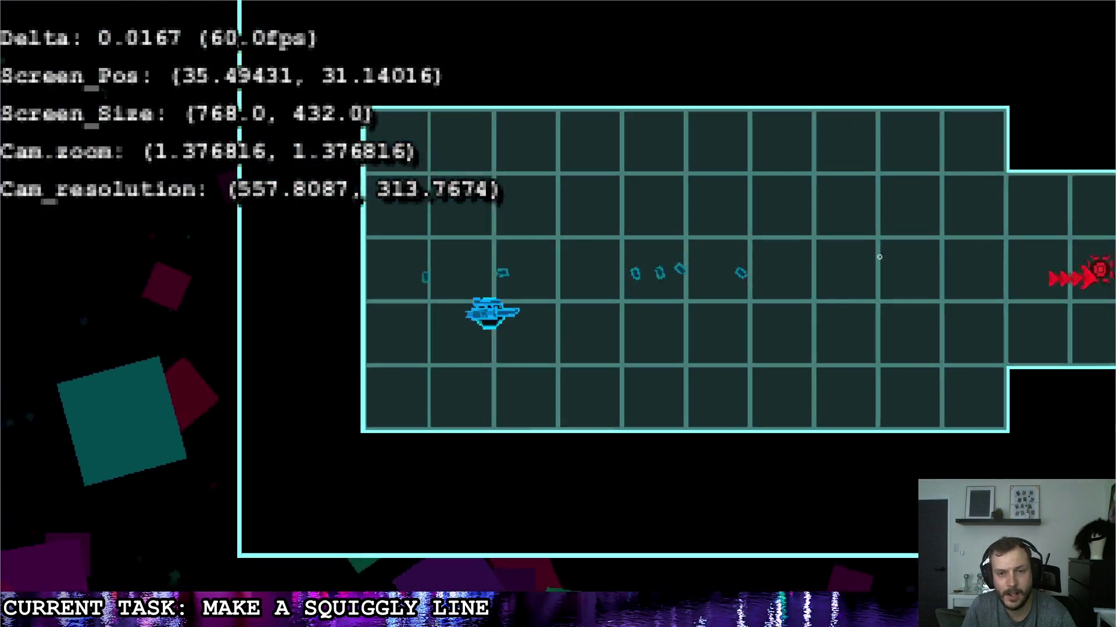
pyautogui.click(865, 181)
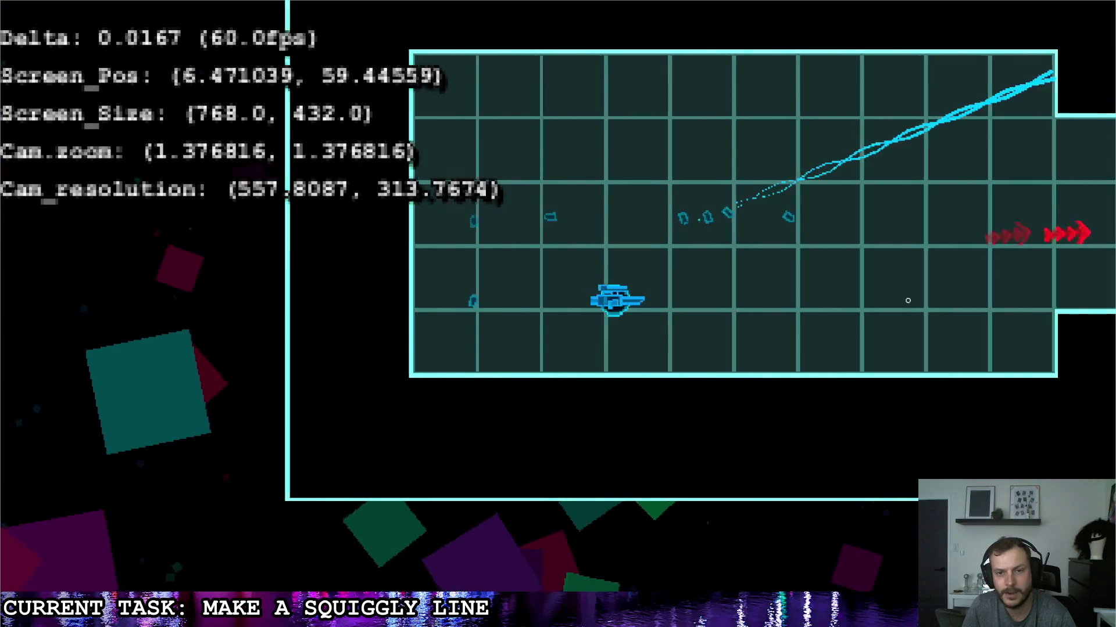
pyautogui.press('d')
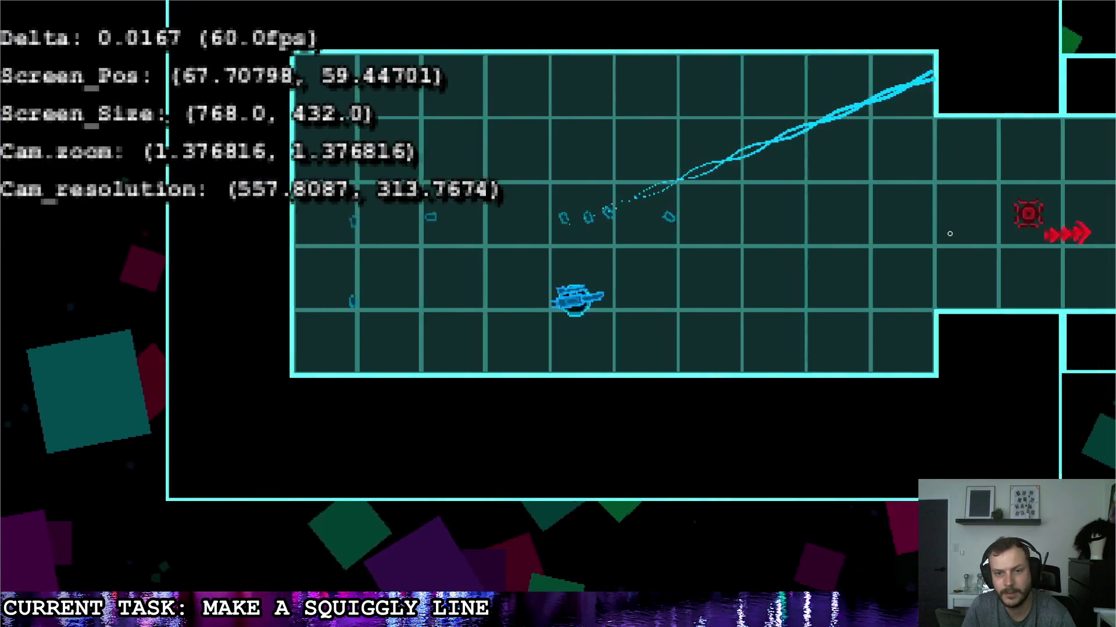
pyautogui.click(947, 237)
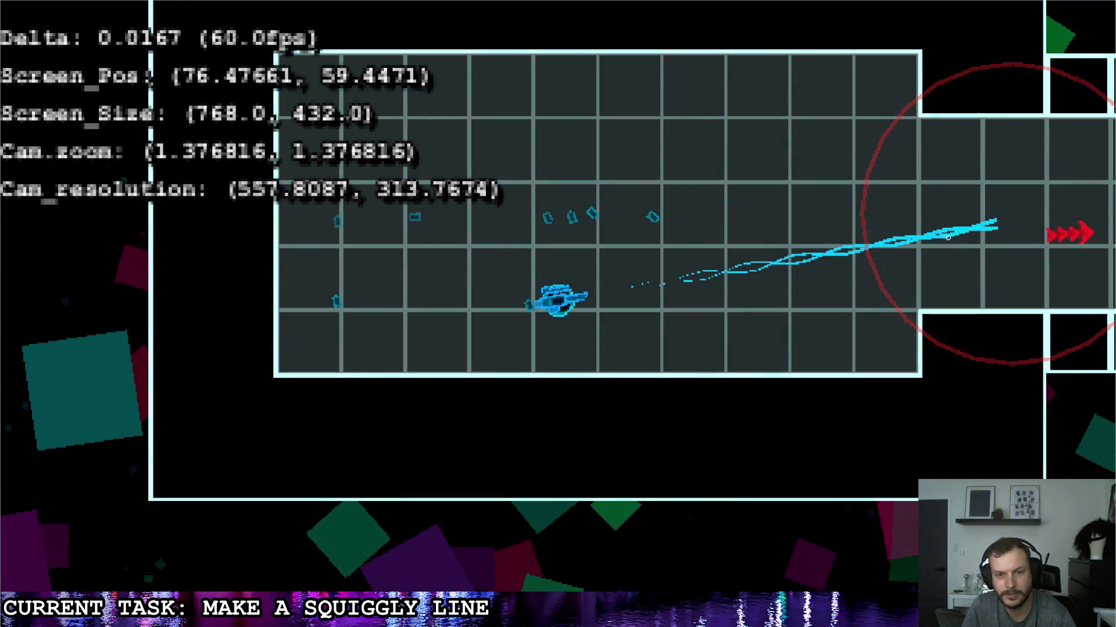
pyautogui.press('w')
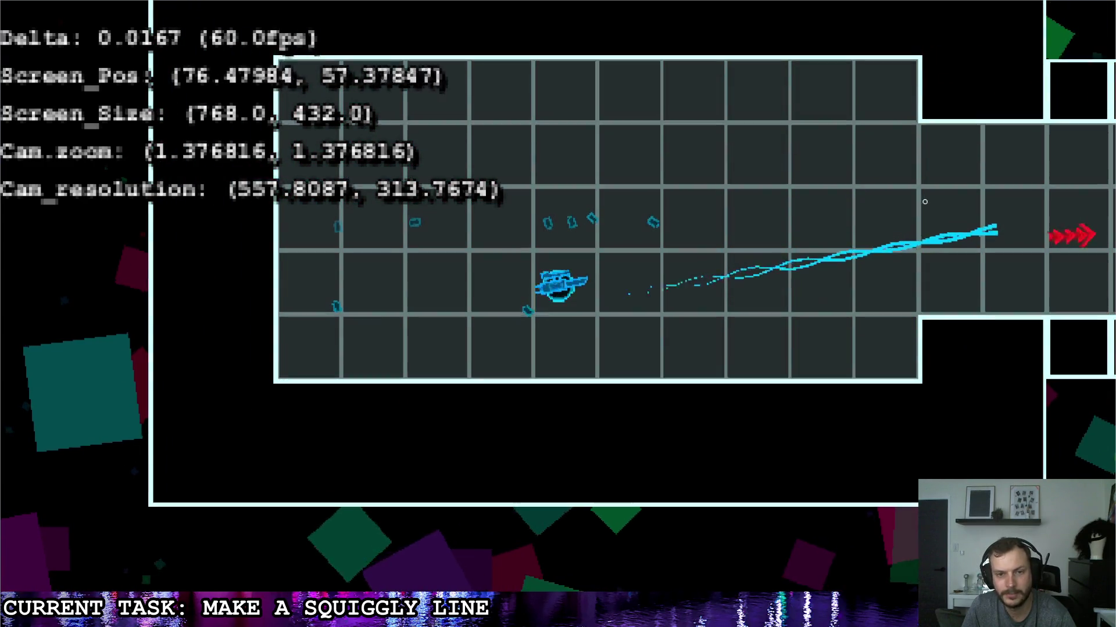
pyautogui.click(932, 178)
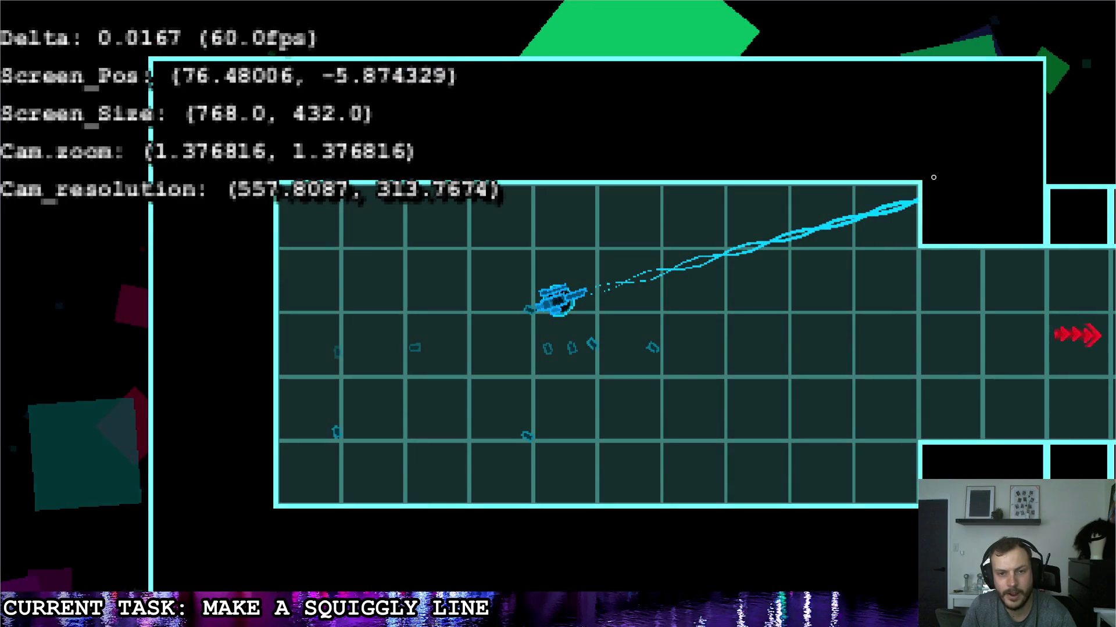
pyautogui.click(976, 299)
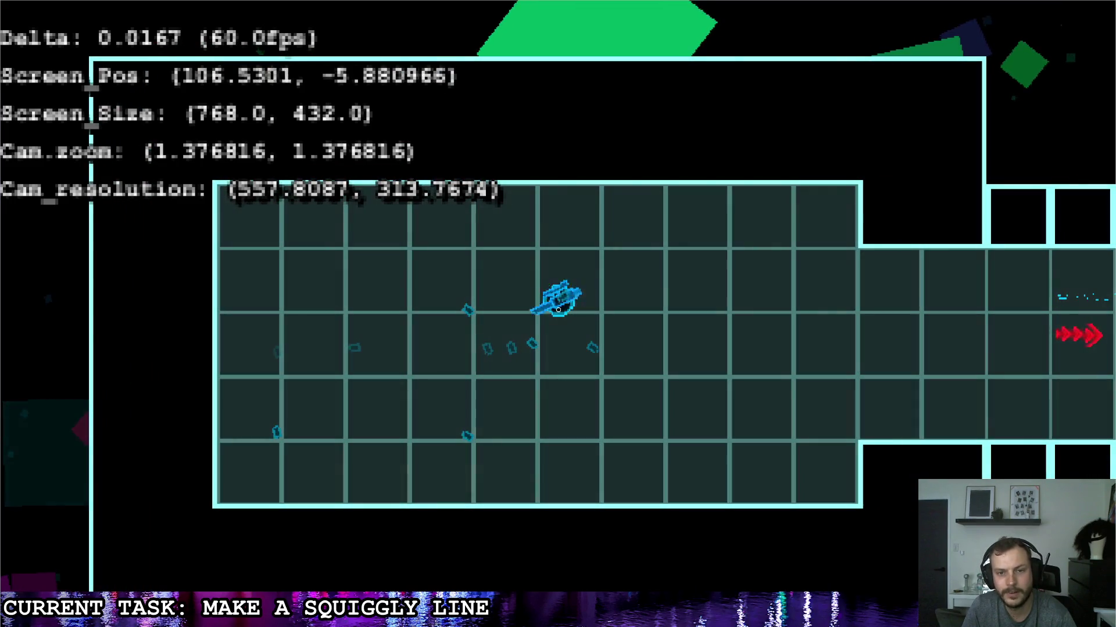
pyautogui.press('w')
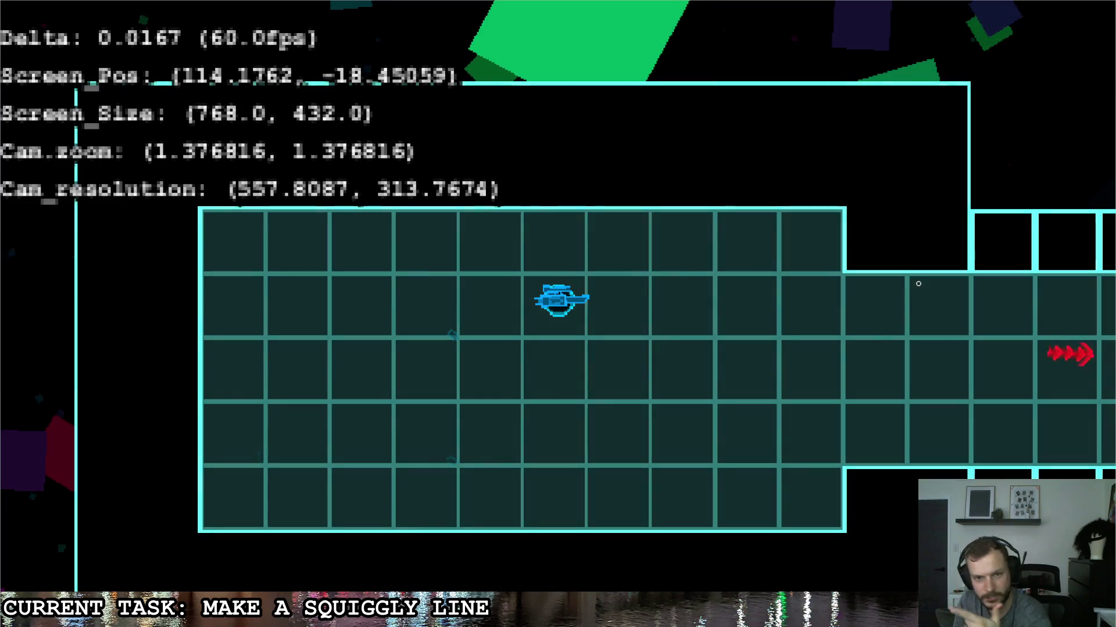
# - Fire a series of sniper shots to the right to check the squiggly trail
pyautogui.click(918, 283)
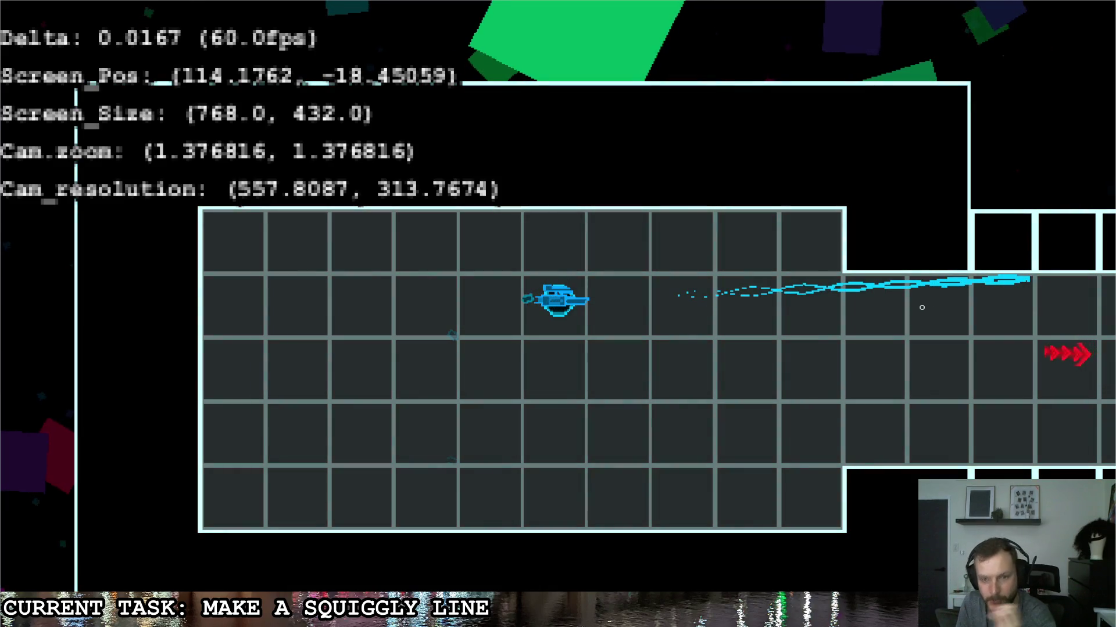
pyautogui.click(914, 296)
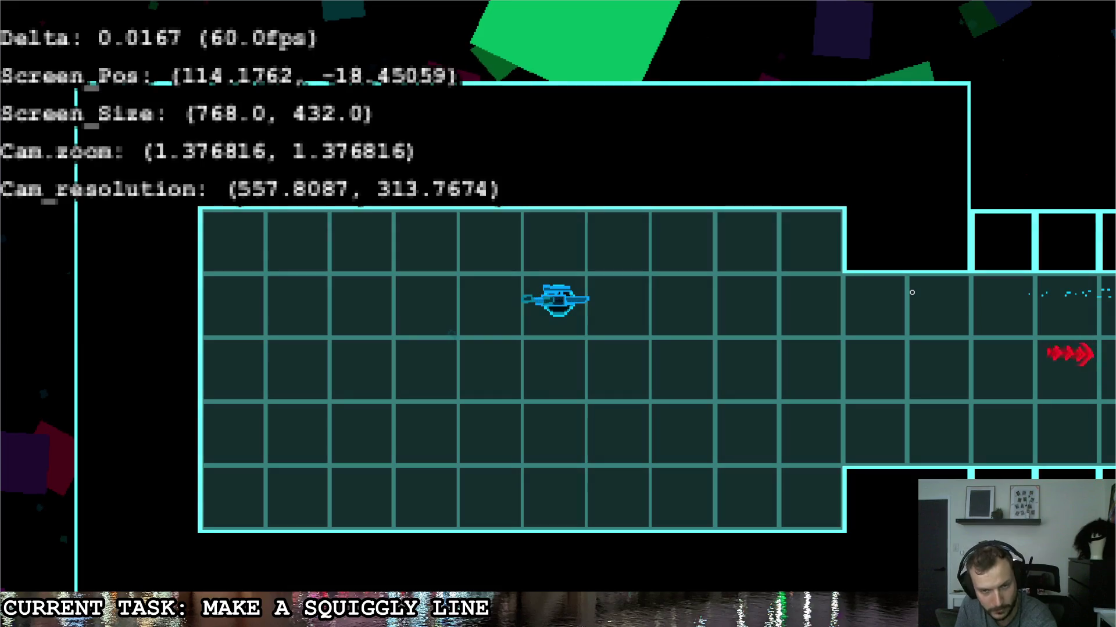
pyautogui.click(914, 296)
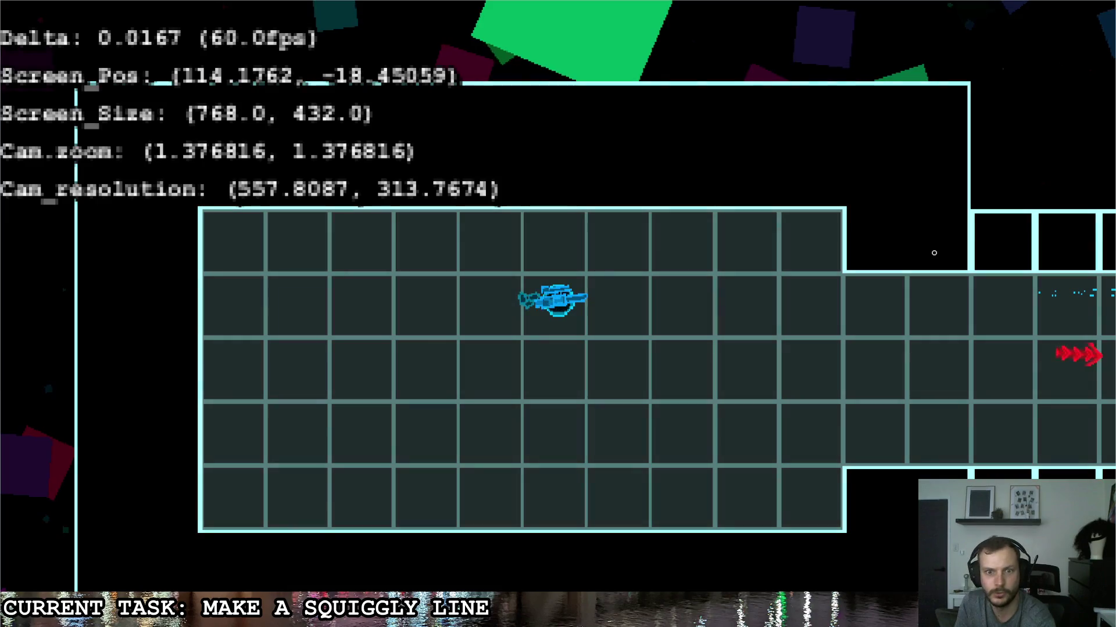
pyautogui.click(947, 294)
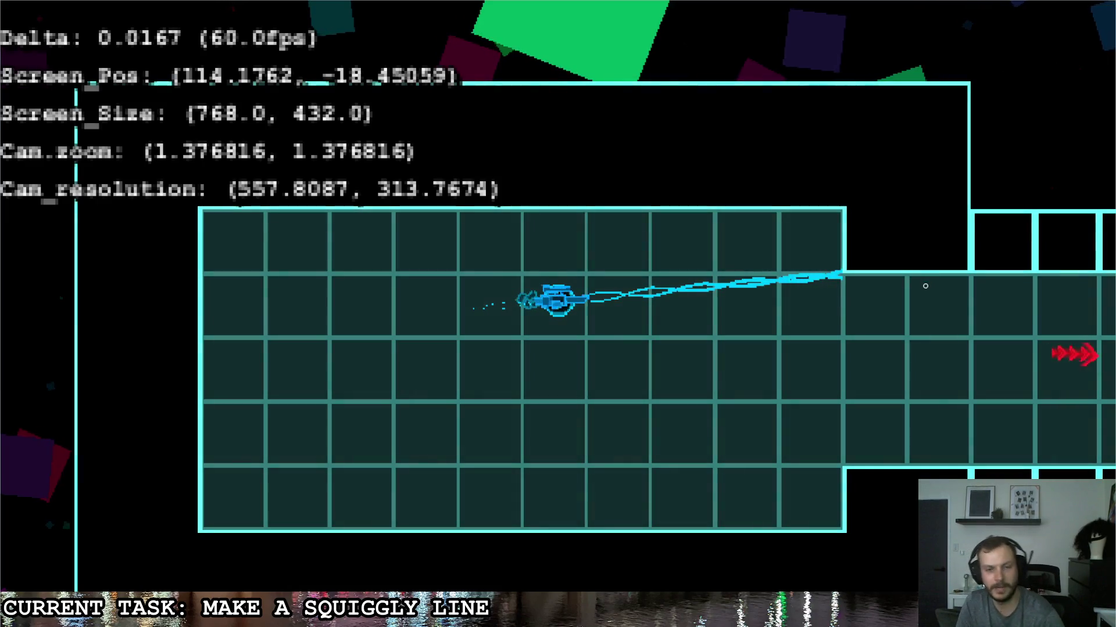
pyautogui.press('s')
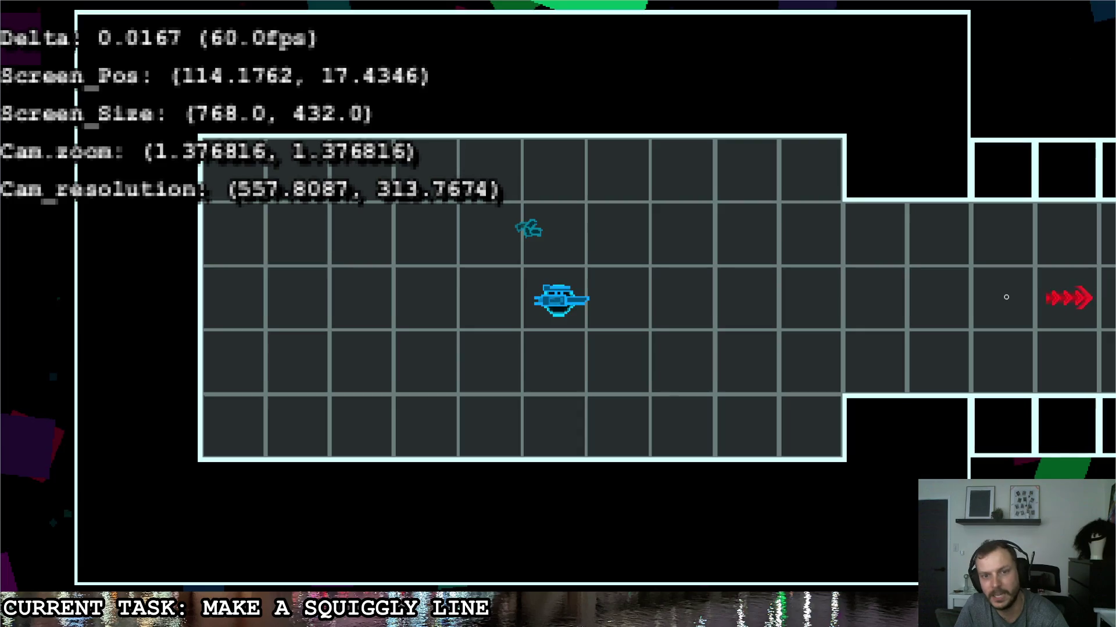
pyautogui.click(1002, 296)
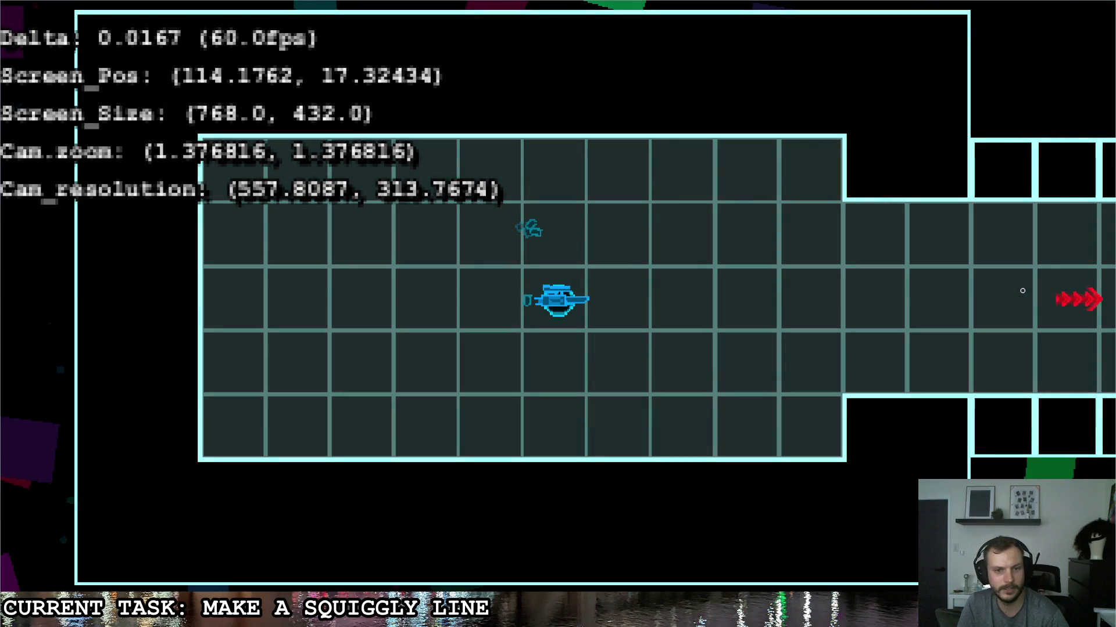
pyautogui.click(1025, 298)
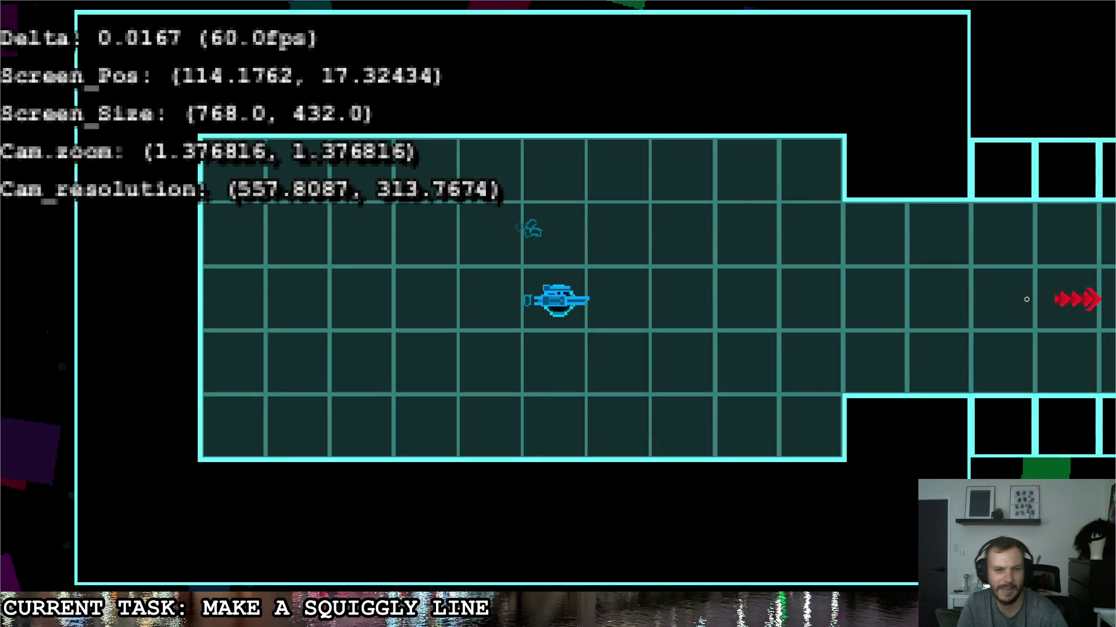
pyautogui.click(1026, 299)
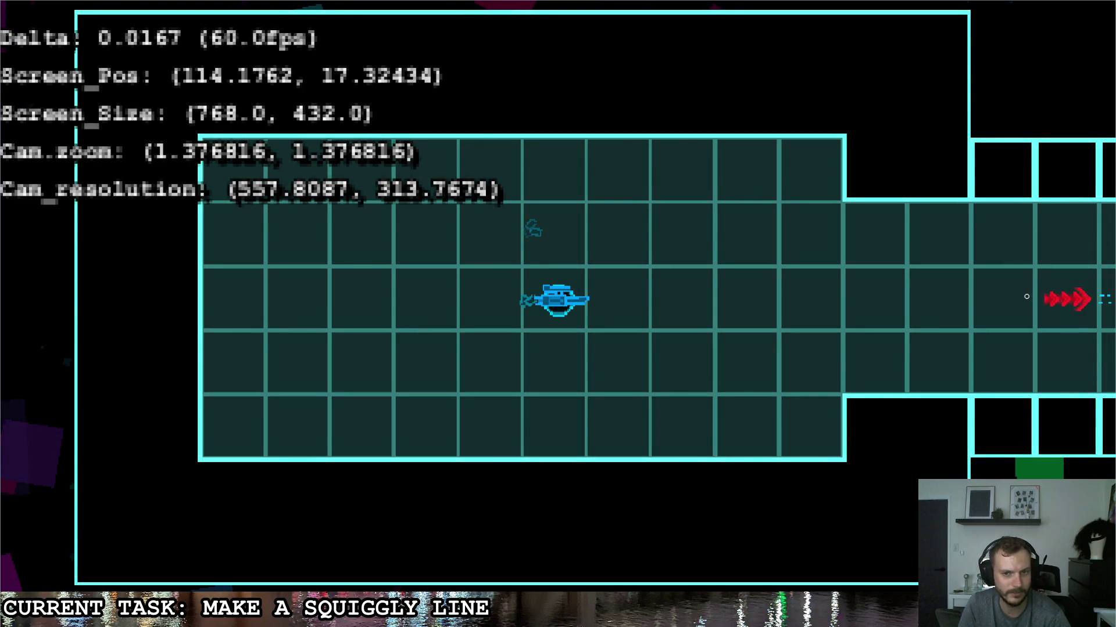
pyautogui.click(1039, 312)
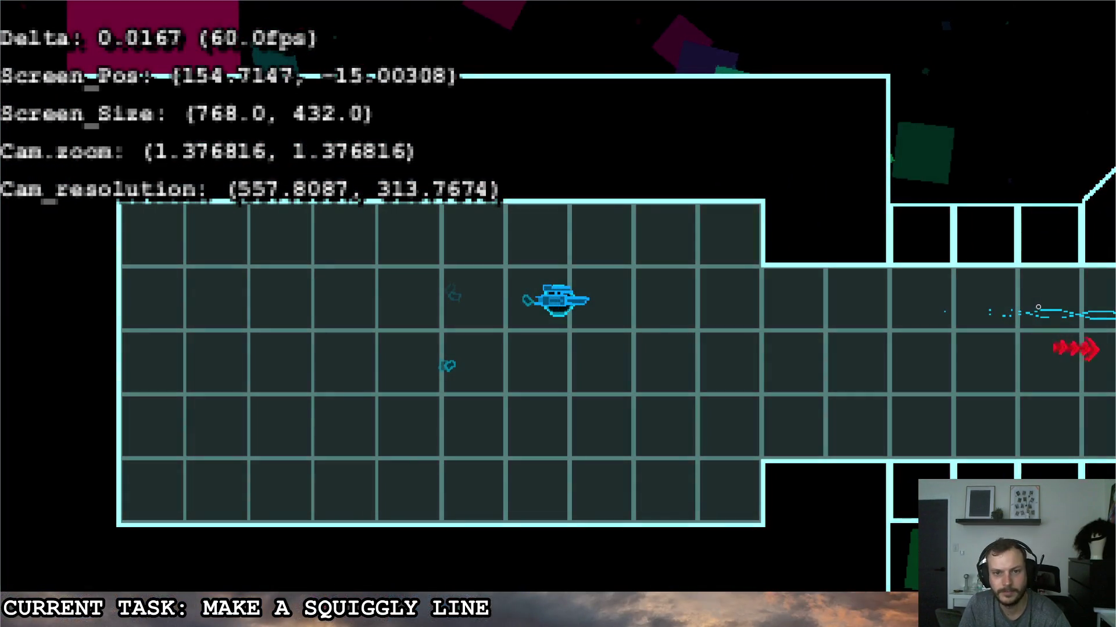
# - Move the tank left and right while firing more shots, then leave the game for the script
pyautogui.press('d')
pyautogui.click(1052, 299)
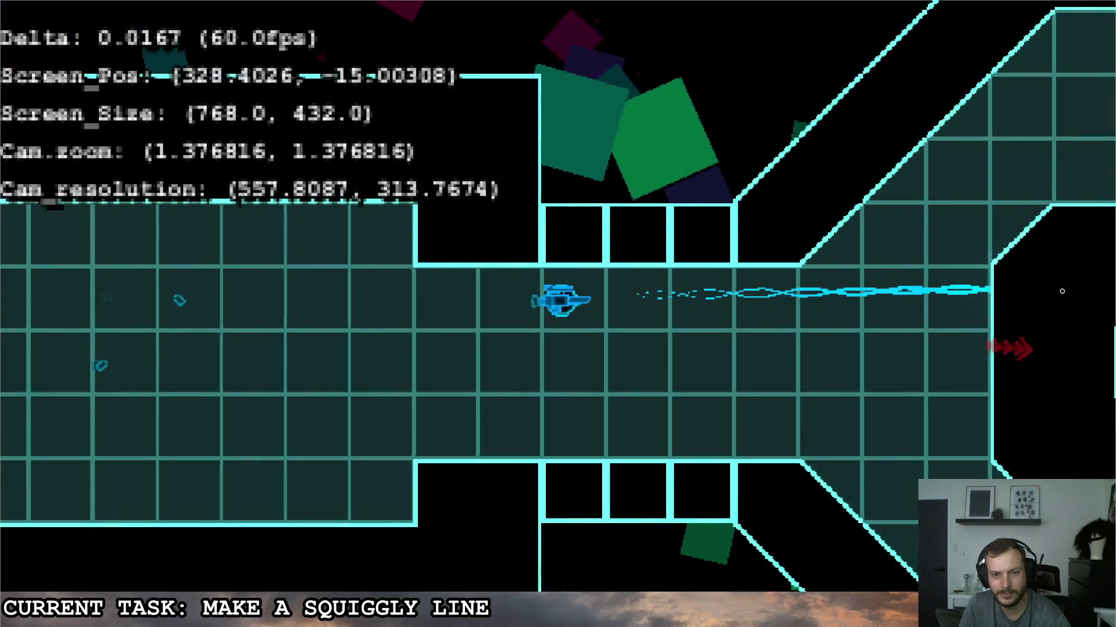
pyautogui.press('a')
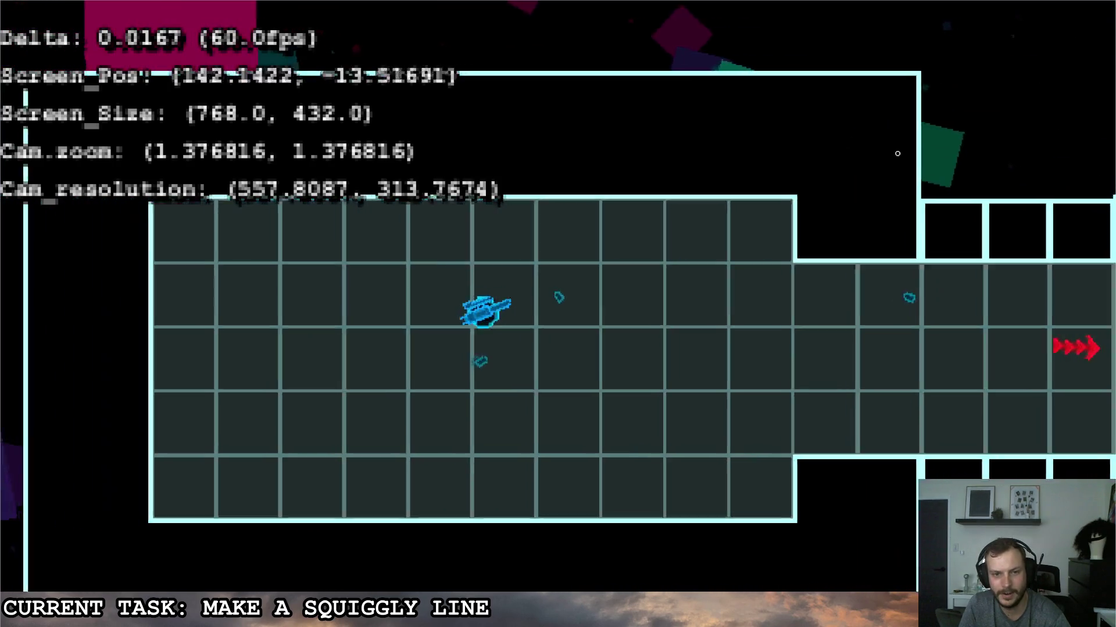
pyautogui.click(901, 150)
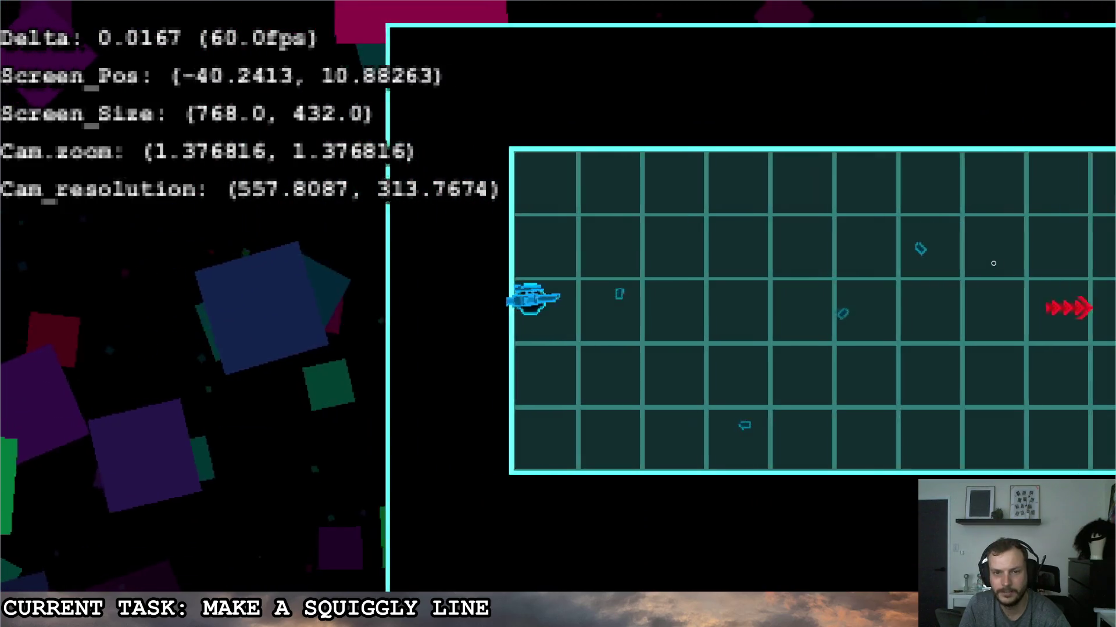
pyautogui.press('d')
pyautogui.click(1008, 274)
pyautogui.press('d')
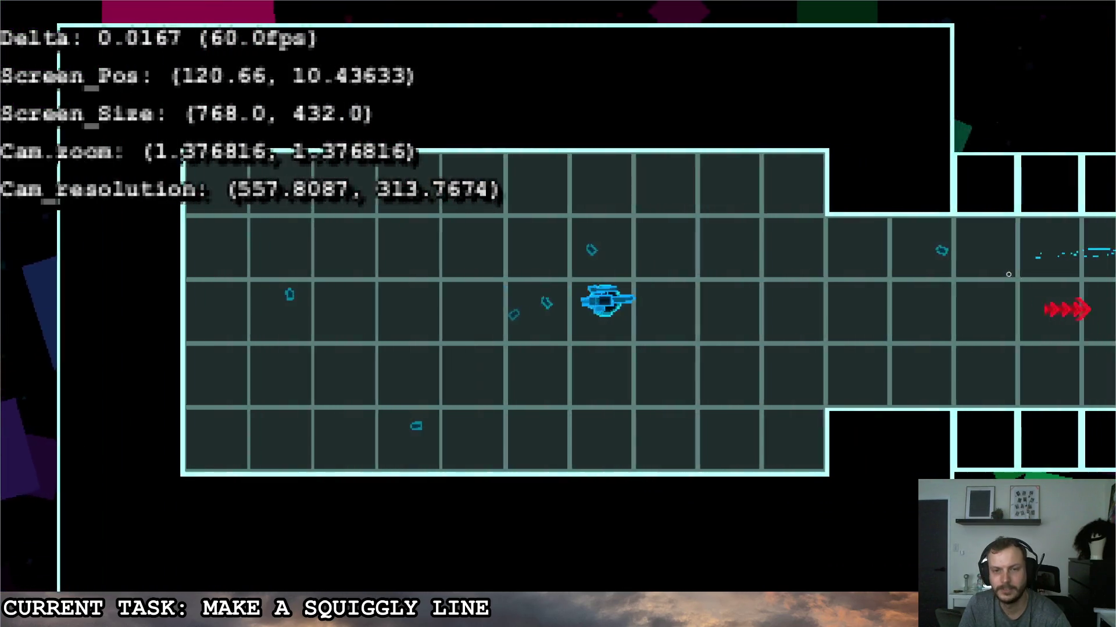
pyautogui.hotkey('alt', 'Tab')
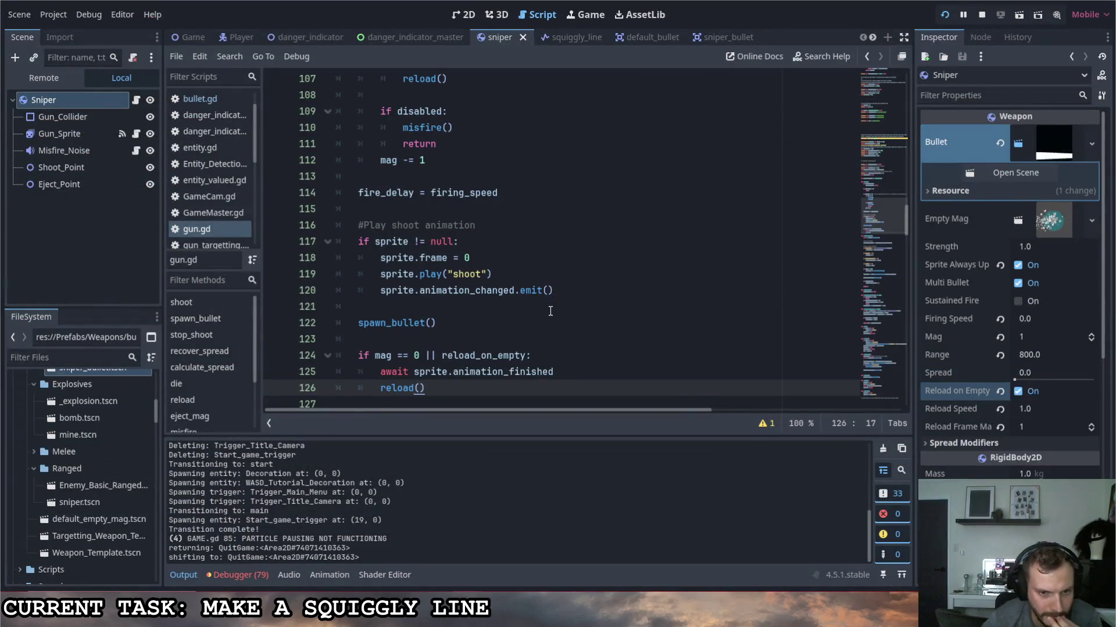
# - Insert a new guard line between the await and reload(), discarding a trial sprite.animation condition
pyautogui.scroll(-11, 551, 310)
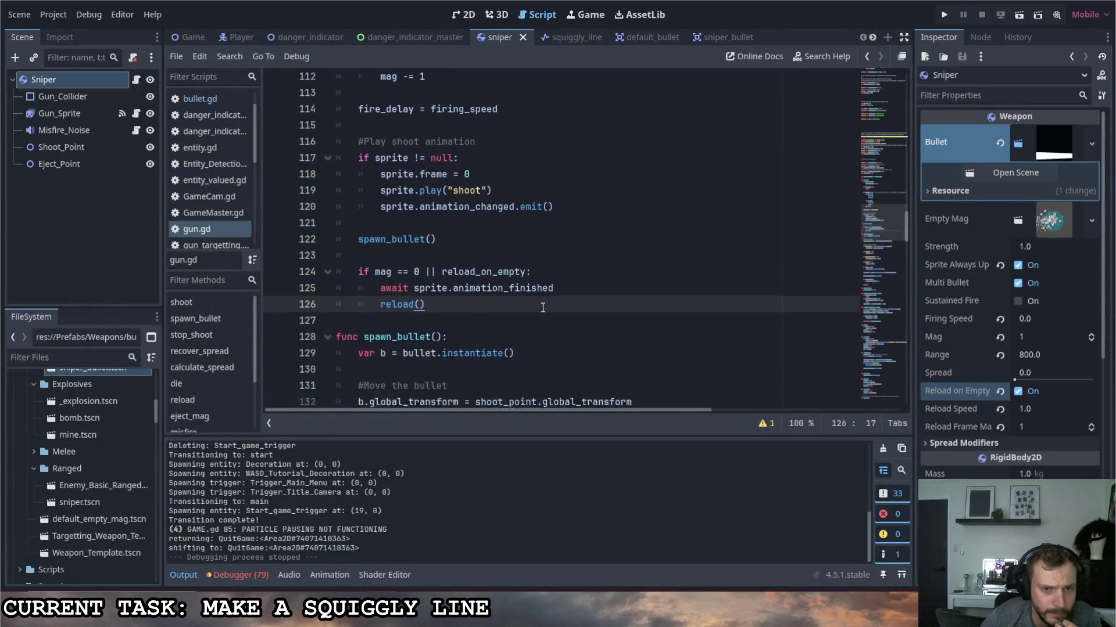
pyautogui.scroll(-13, 539, 305)
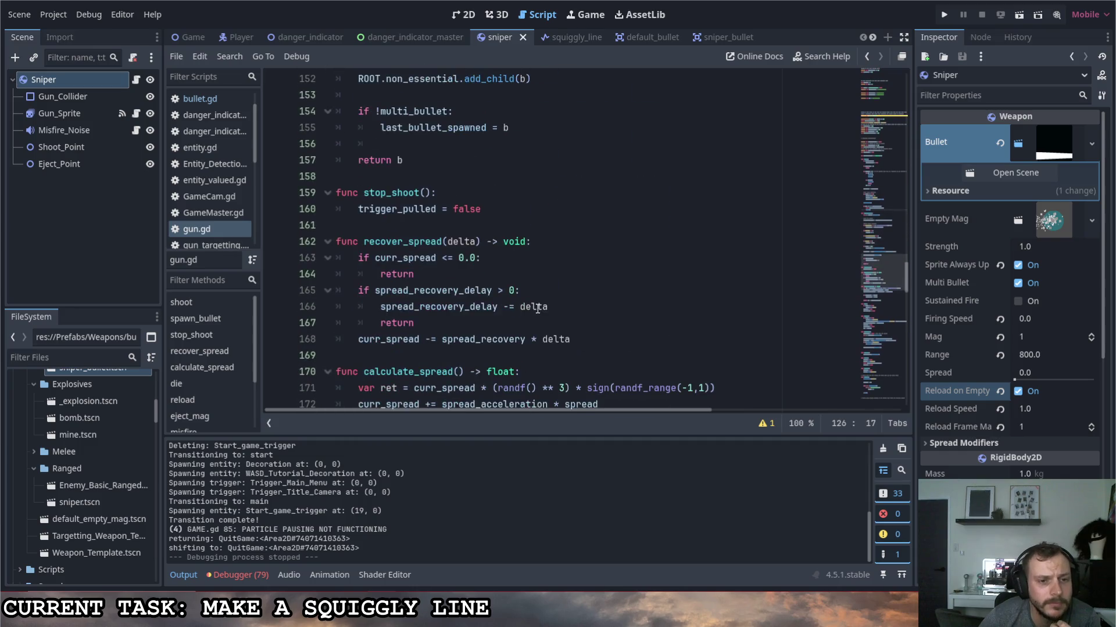
pyautogui.scroll(-1, 539, 280)
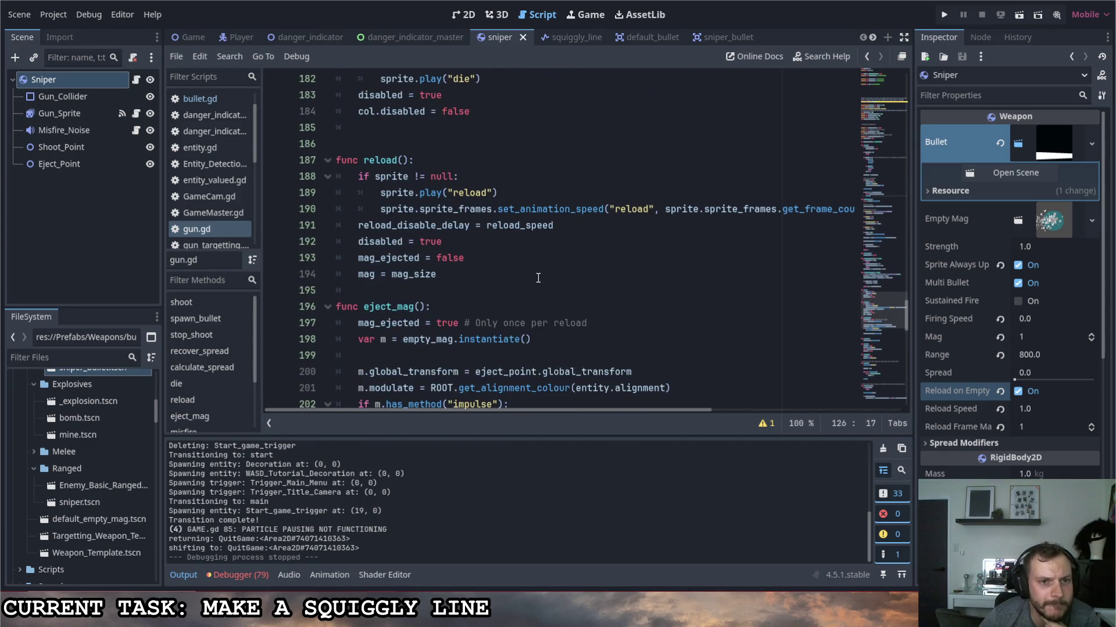
pyautogui.scroll(20, 545, 309)
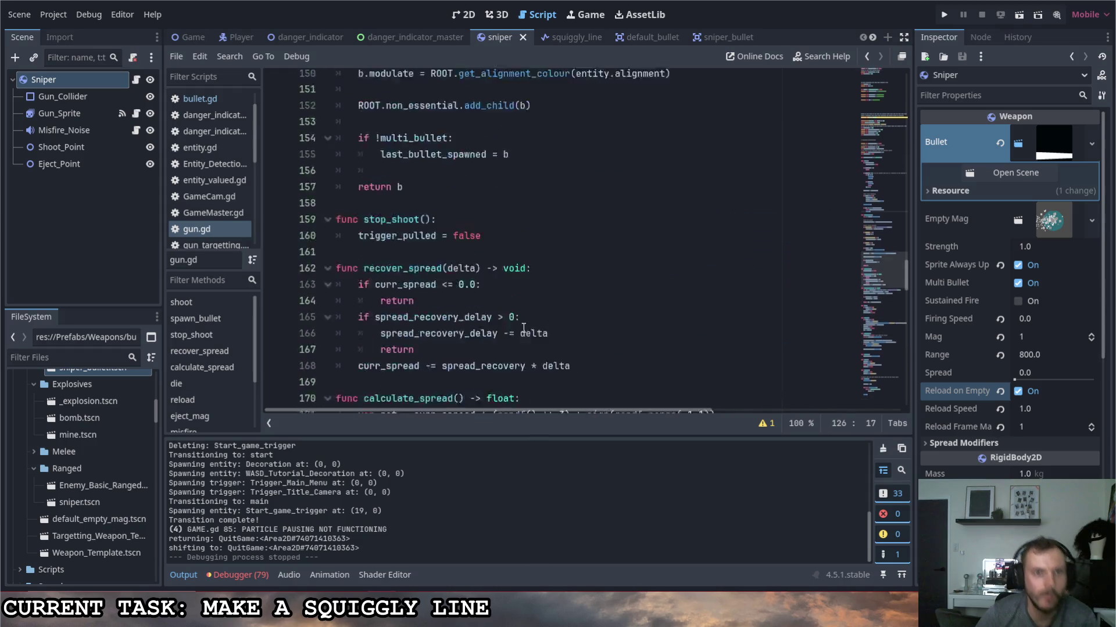
pyautogui.click(568, 231)
pyautogui.press('Return')
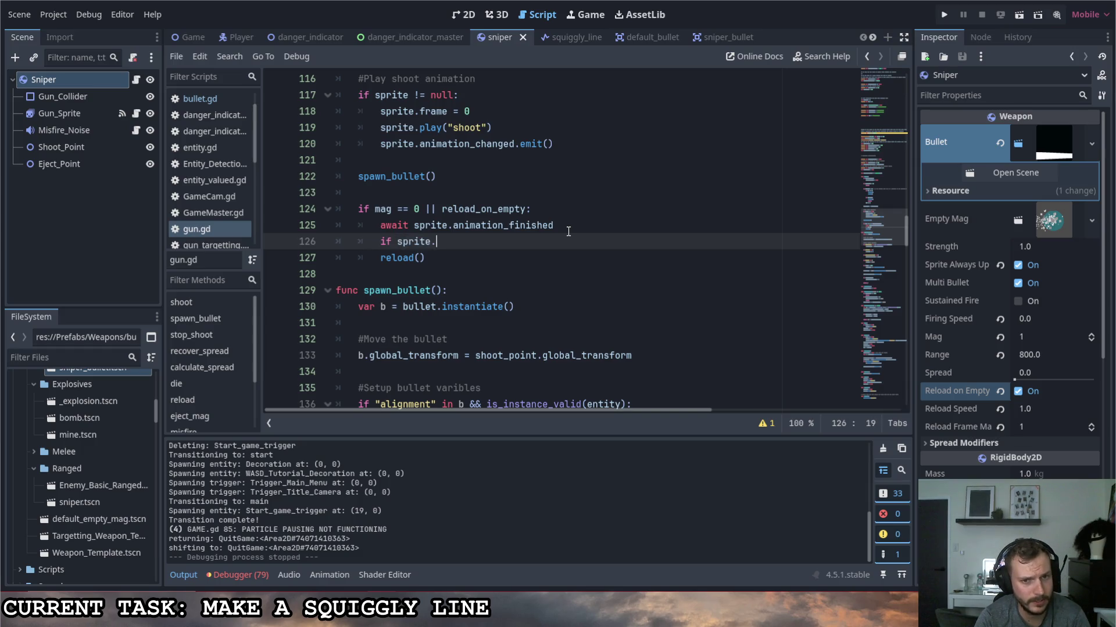
pyautogui.press('Up')
pyautogui.press('Up')
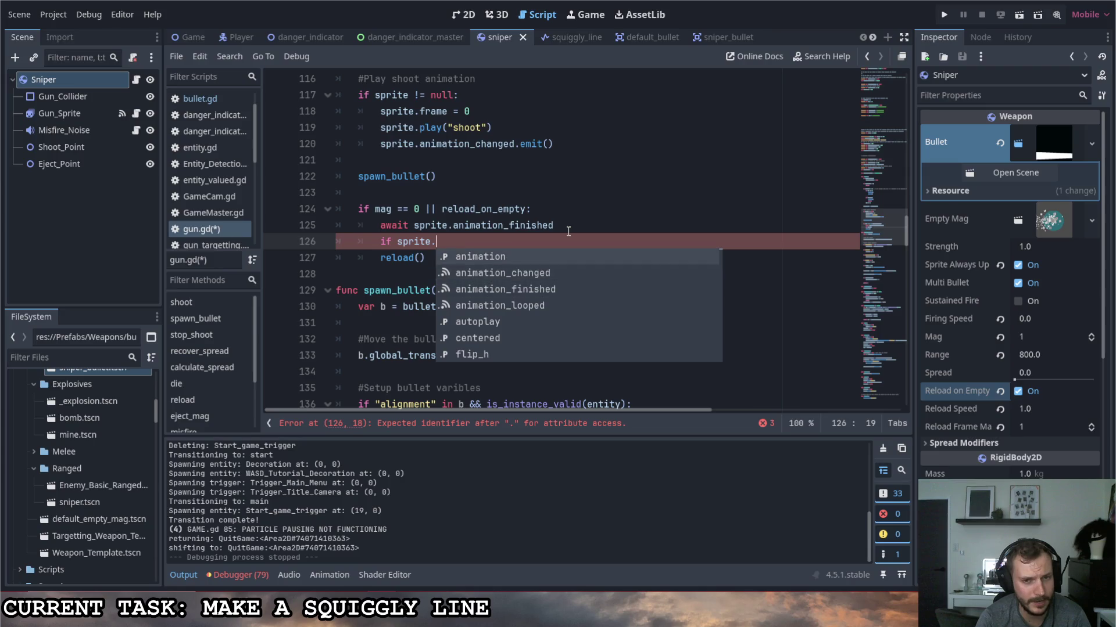
pyautogui.press('Return')
pyautogui.write('=')
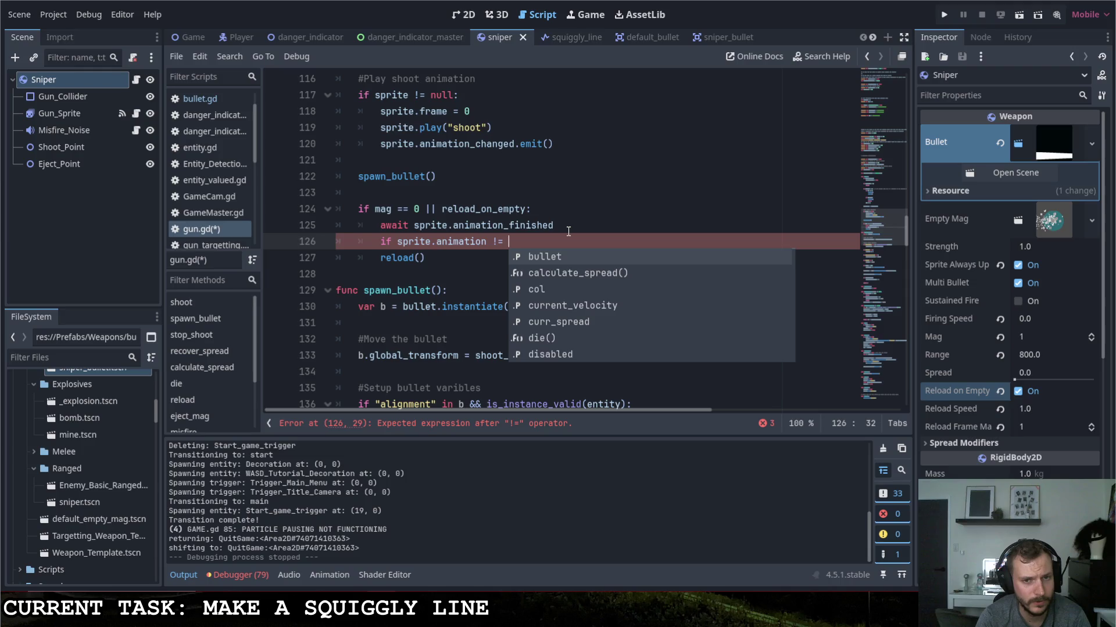
pyautogui.press('BackSpace')
pyautogui.press('BackSpace')
pyautogui.press('BackSpace')
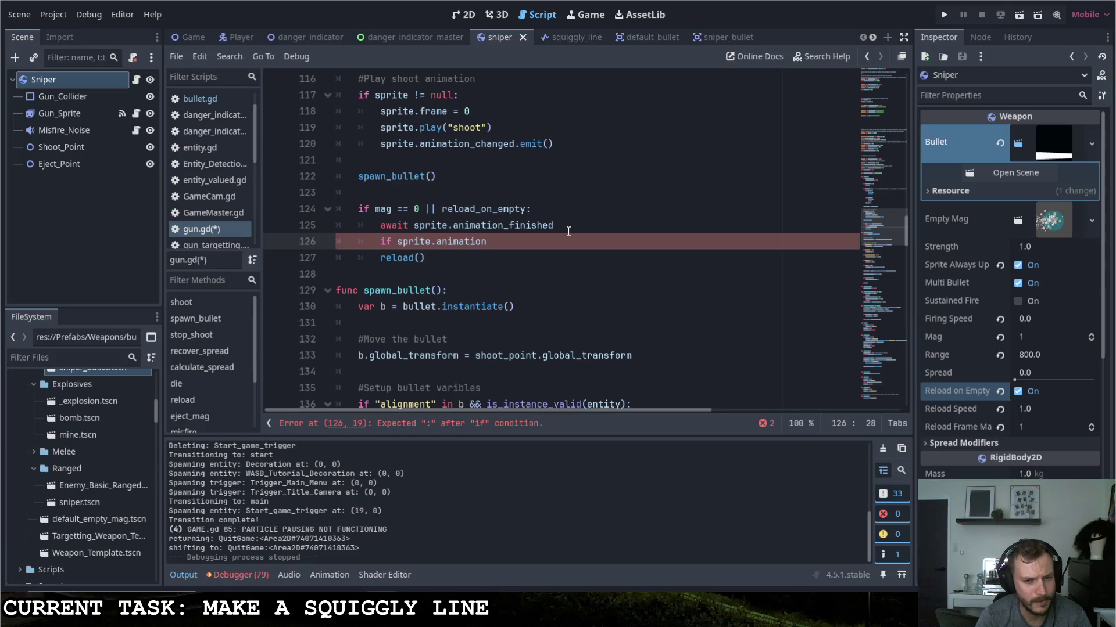
pyautogui.scroll(-12, 564, 221)
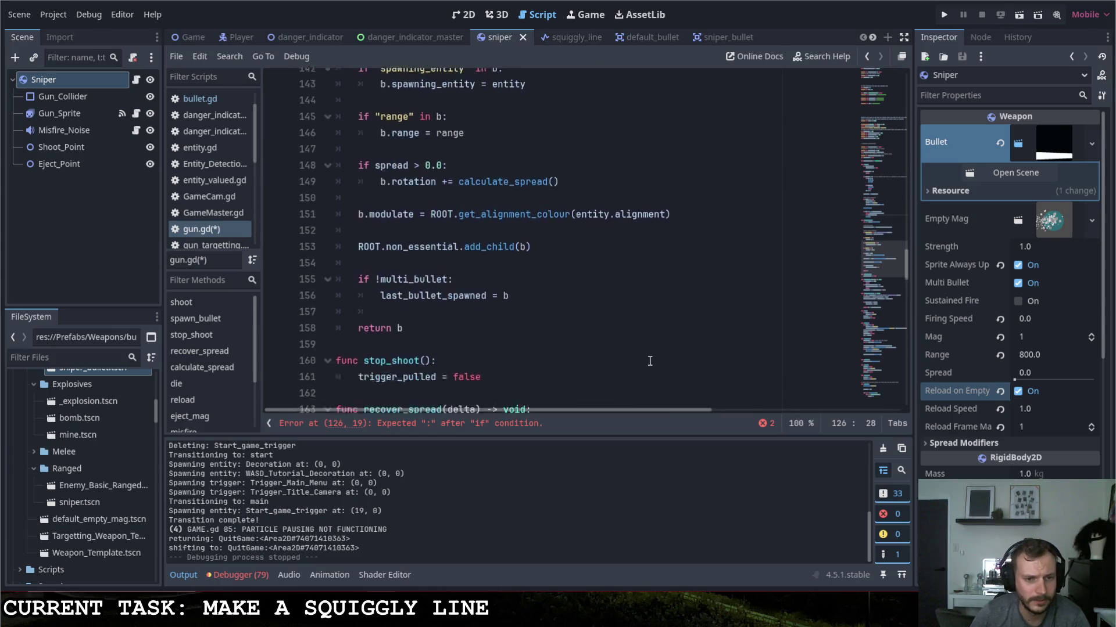
pyautogui.scroll(-11, 643, 344)
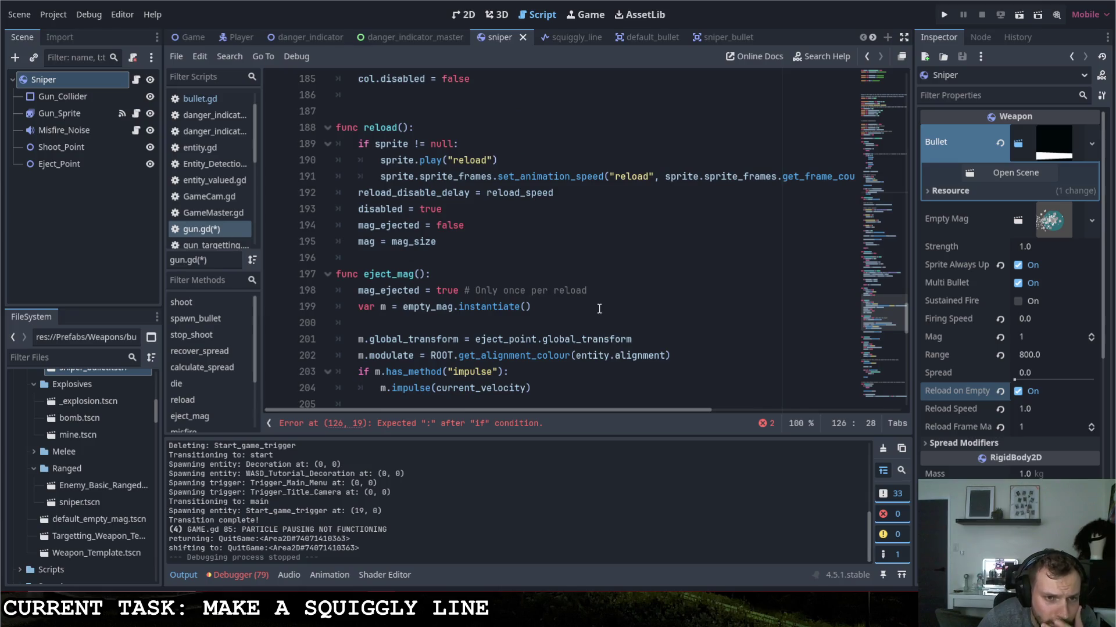
pyautogui.scroll(20, 512, 273)
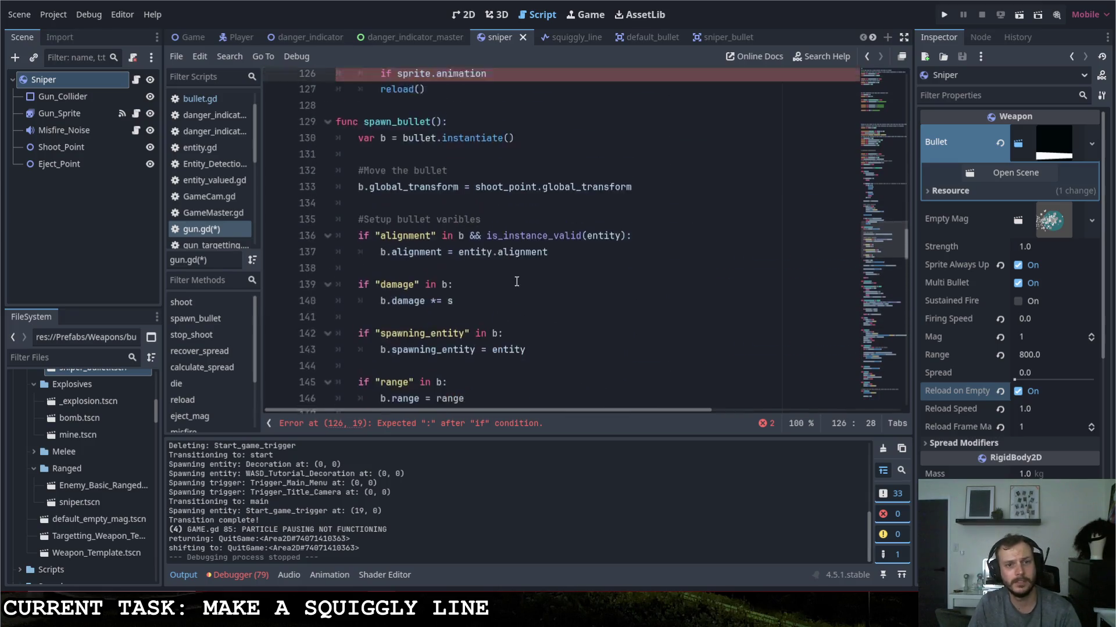
pyautogui.press('BackSpace')
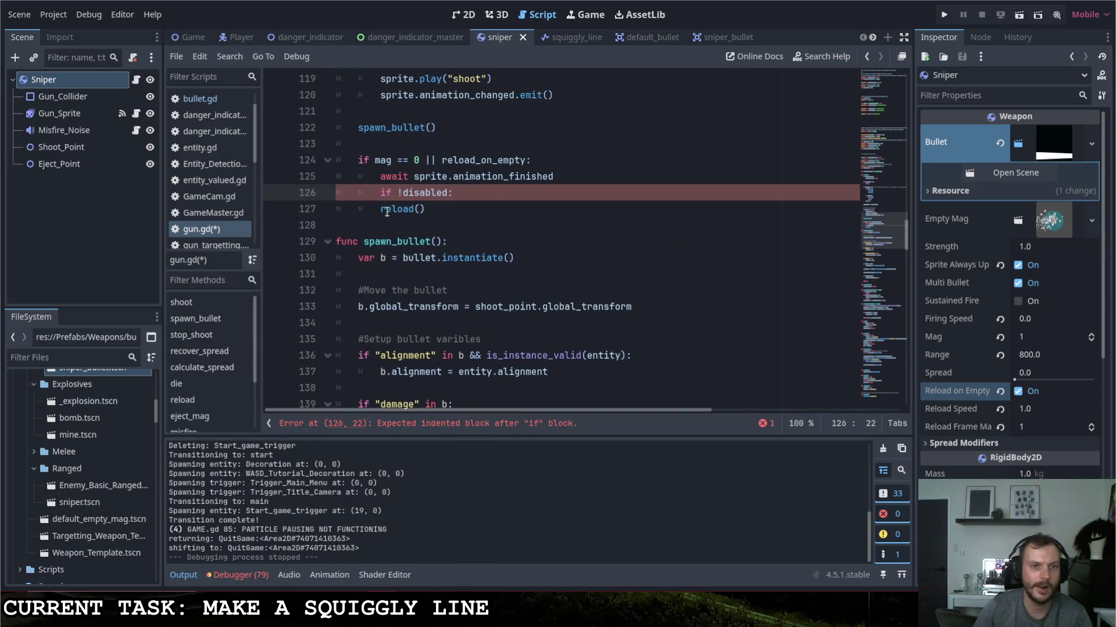
# - Indent reload() under the 'if !disabled:' check and save gun.gd
pyautogui.click(386, 210)
pyautogui.press('Tab')
pyautogui.hotkey('ctrl', 's')
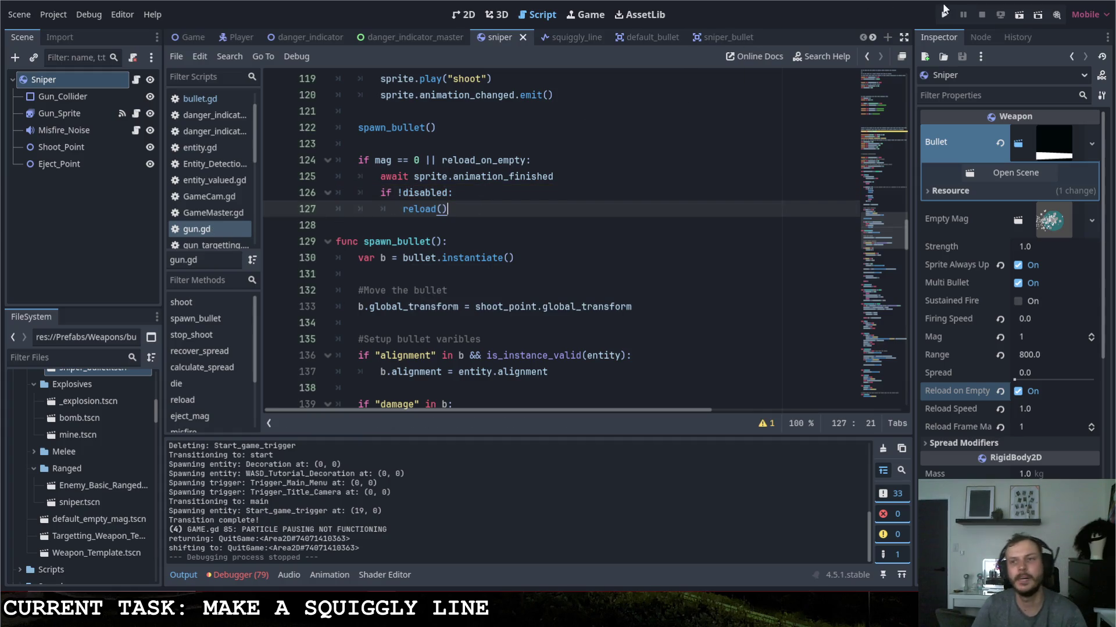
pyautogui.click(944, 9)
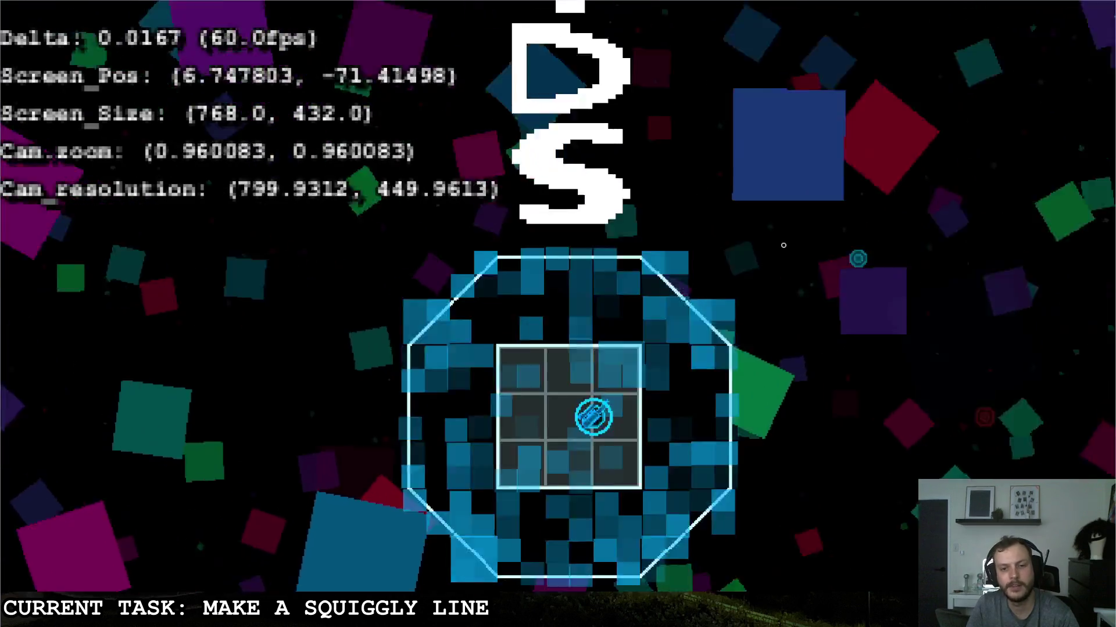
pyautogui.click(785, 243)
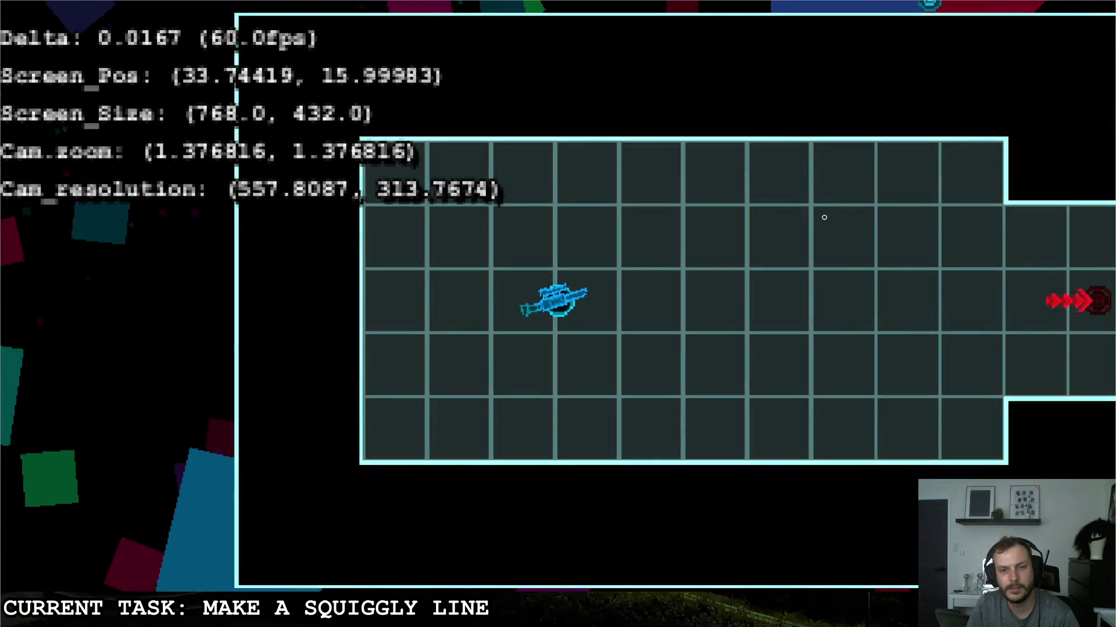
pyautogui.click(823, 219)
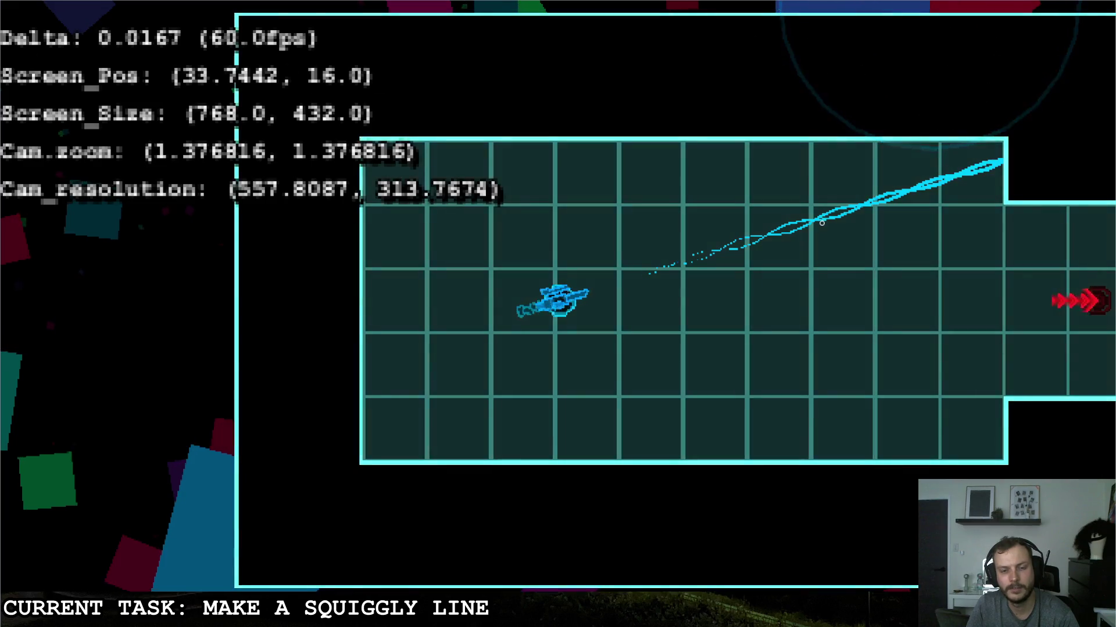
pyautogui.press('Escape')
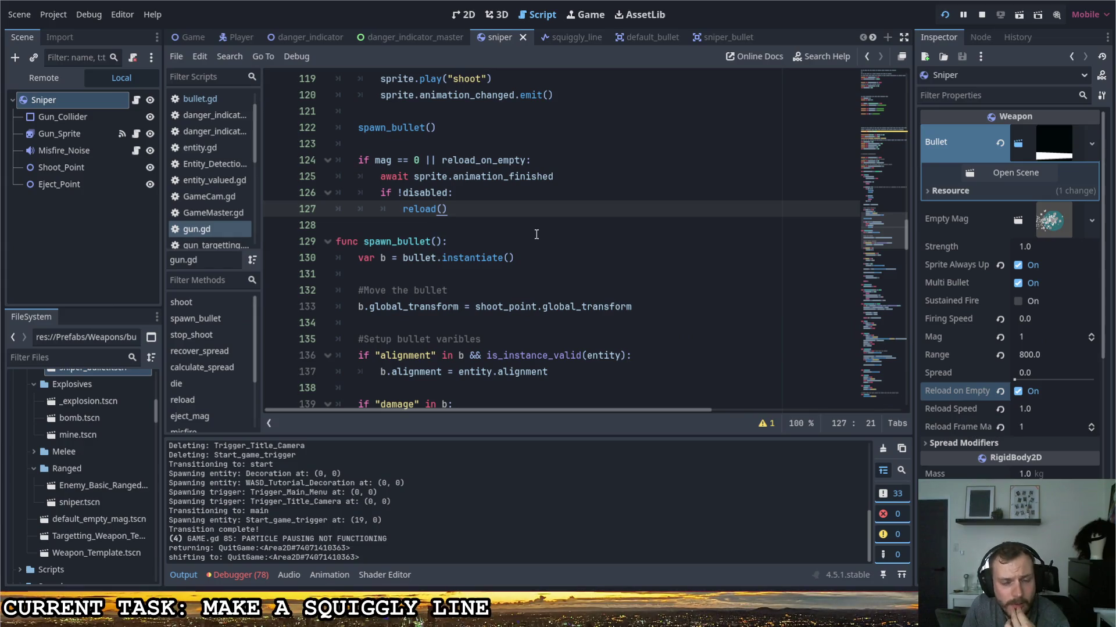
# - Change the line 126 guard to 'if sprite.animation != "reload":', save, and run the game
pyautogui.scroll(-17, 519, 226)
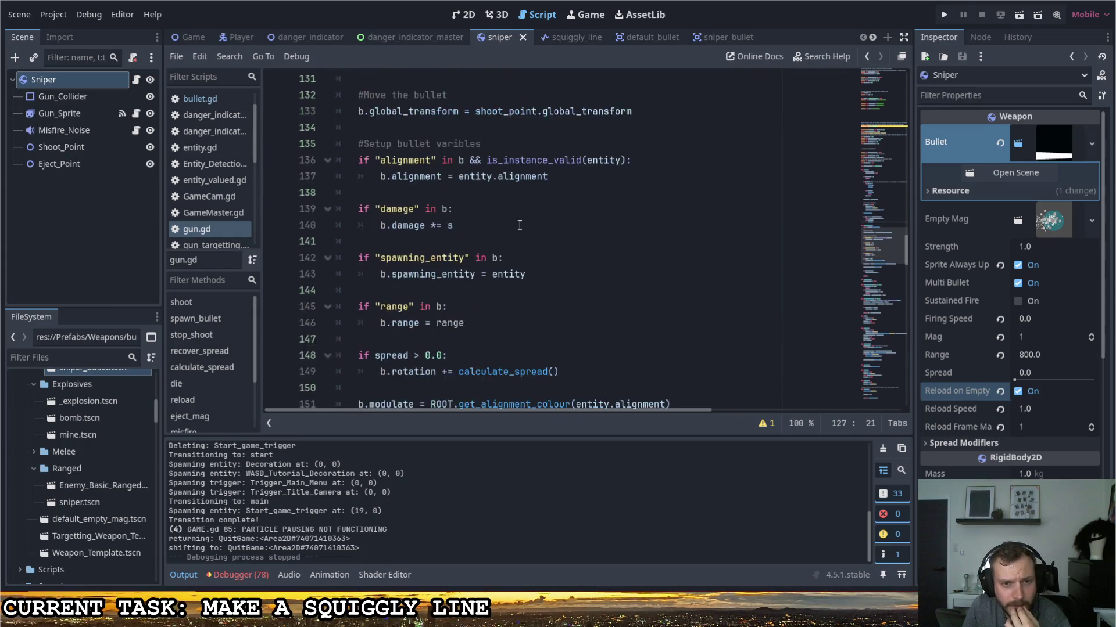
pyautogui.scroll(-3, 517, 224)
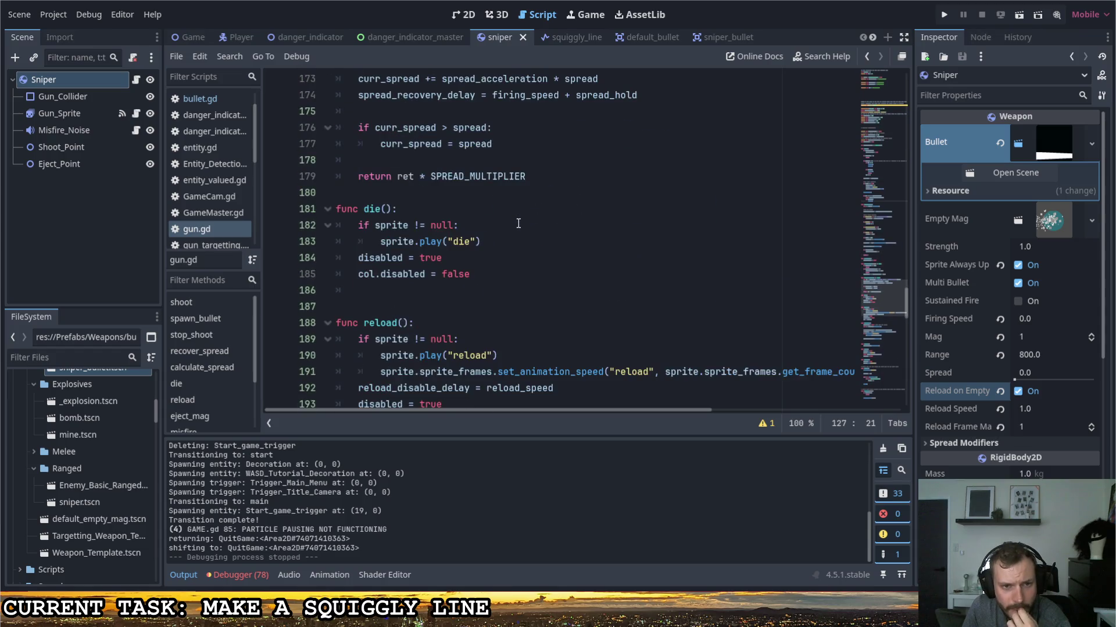
pyautogui.scroll(-4, 526, 291)
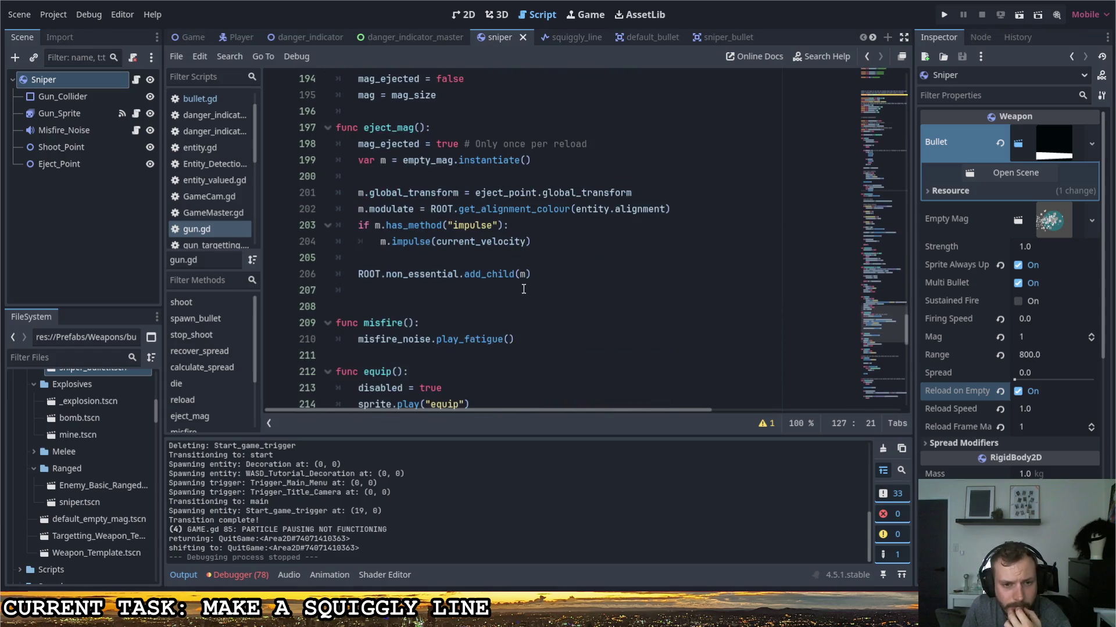
pyautogui.scroll(-6, 523, 282)
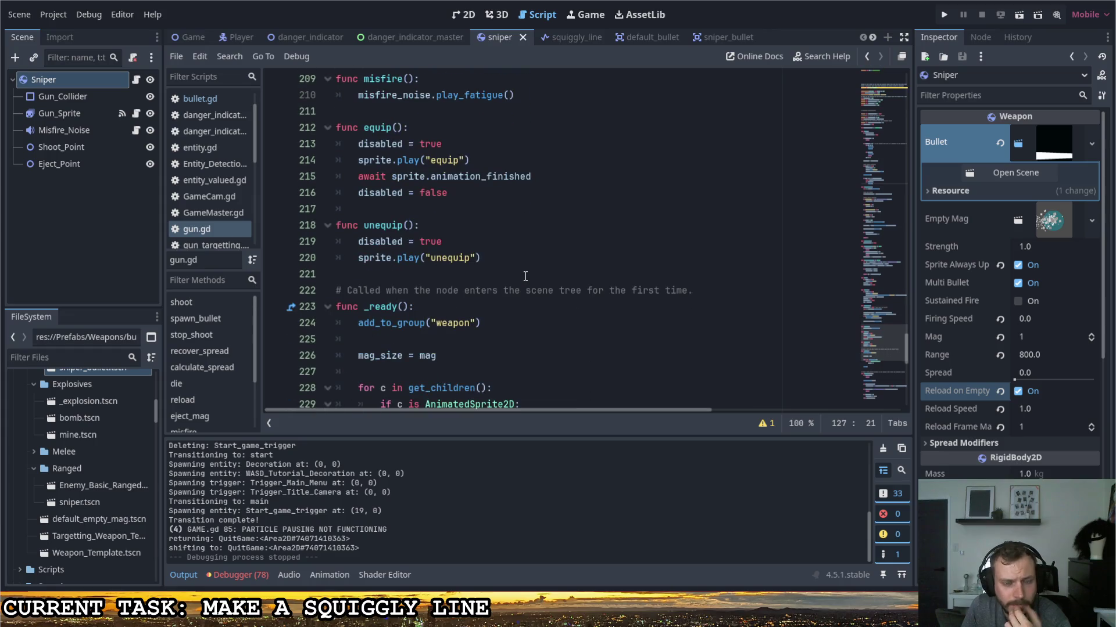
pyautogui.scroll(-9, 526, 284)
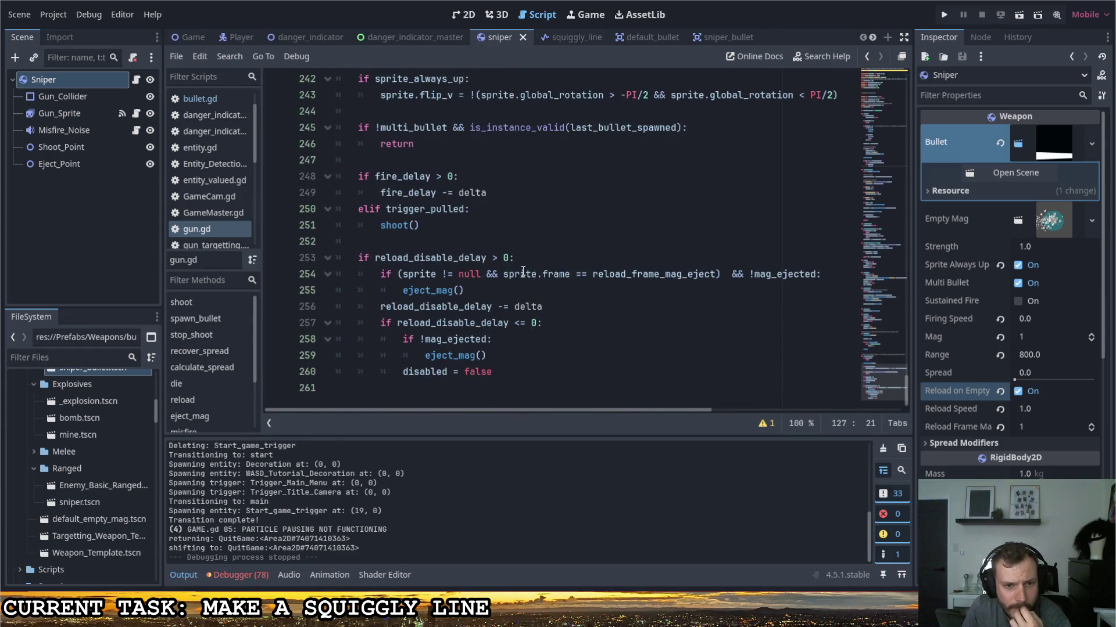
pyautogui.scroll(20, 523, 305)
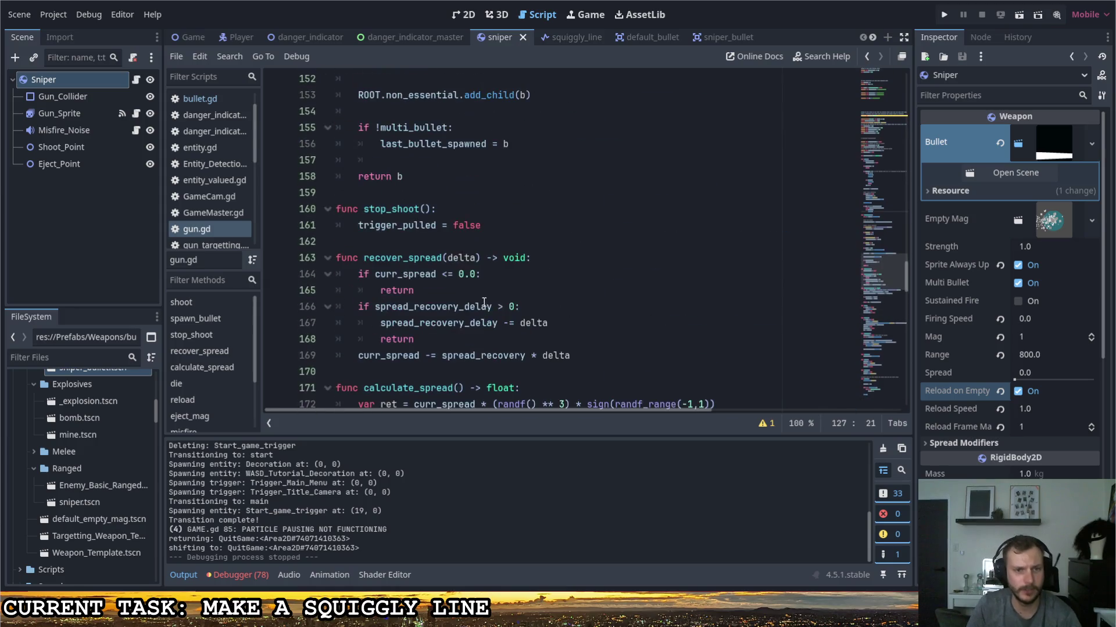
pyautogui.scroll(6, 483, 303)
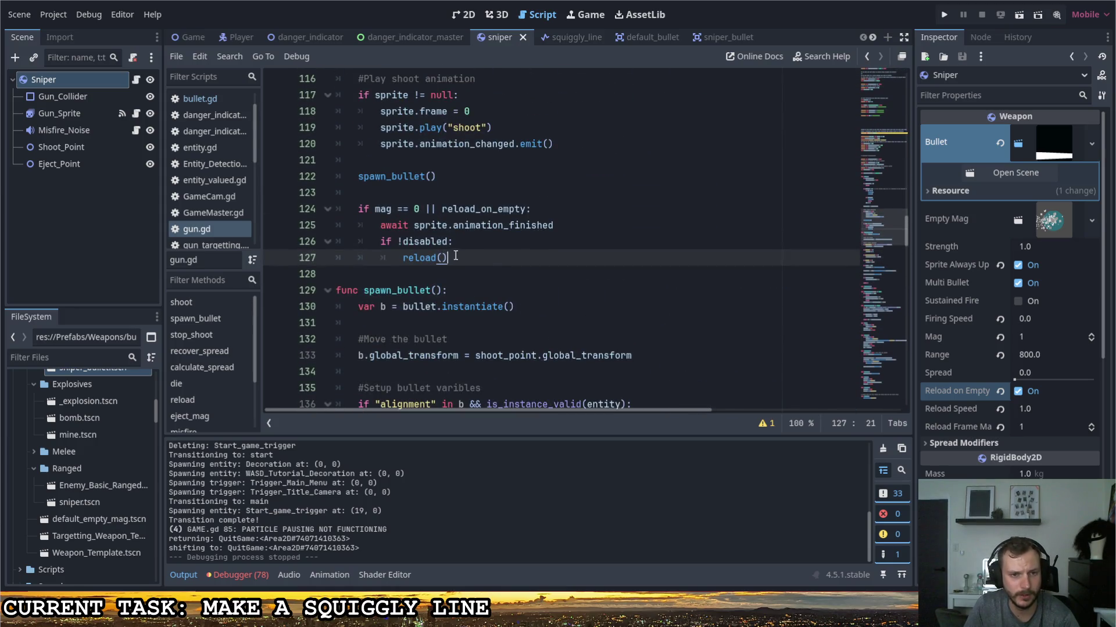
pyautogui.click(409, 241)
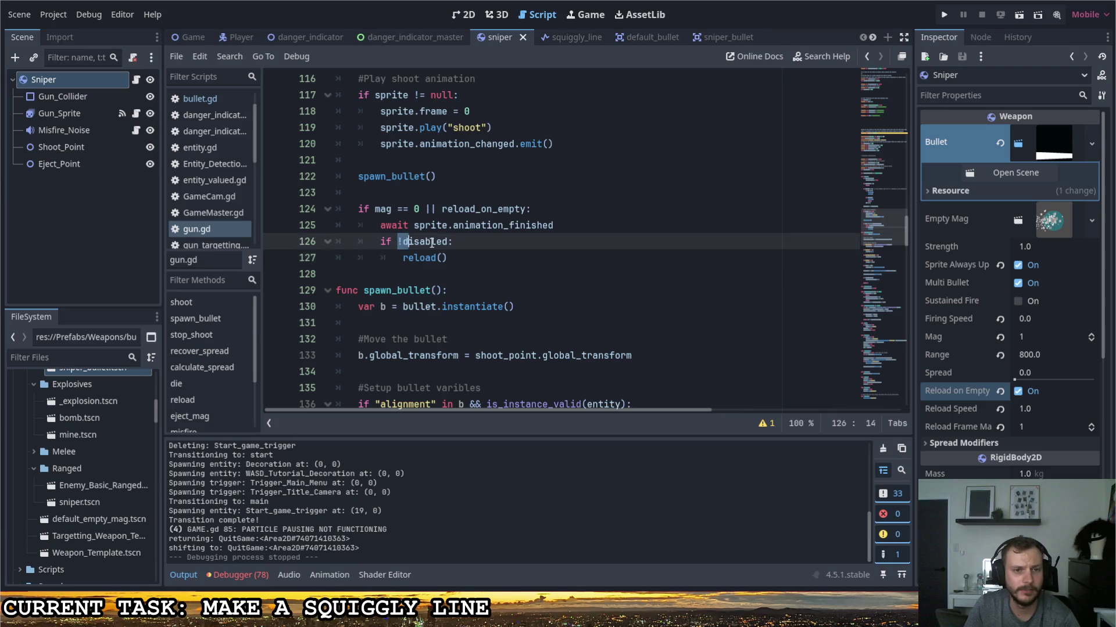
pyautogui.write('ite')
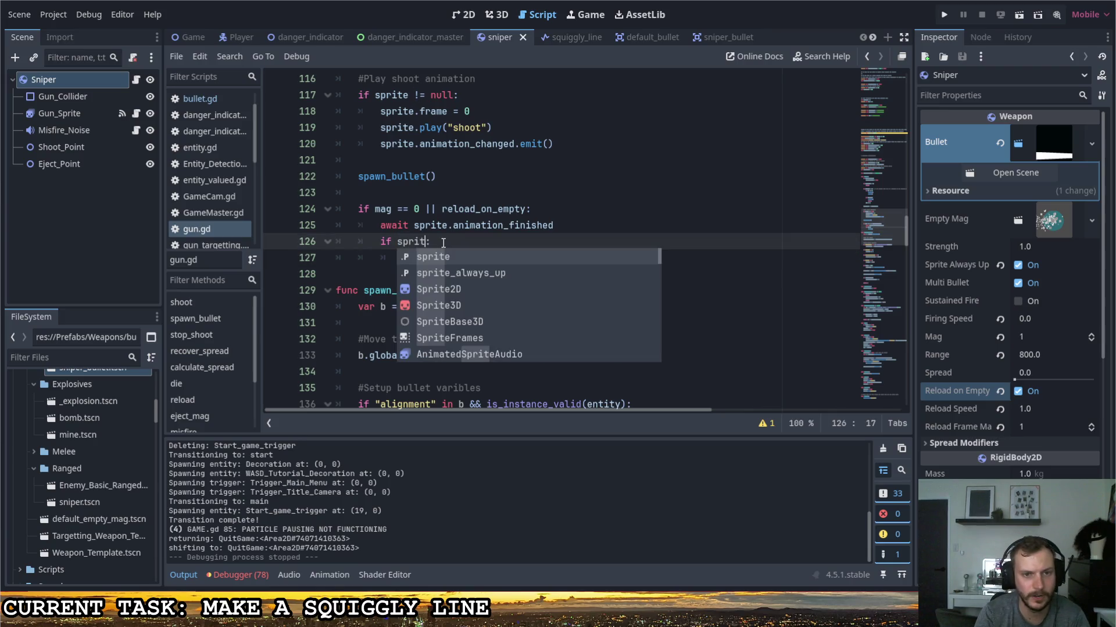
pyautogui.write('.animation')
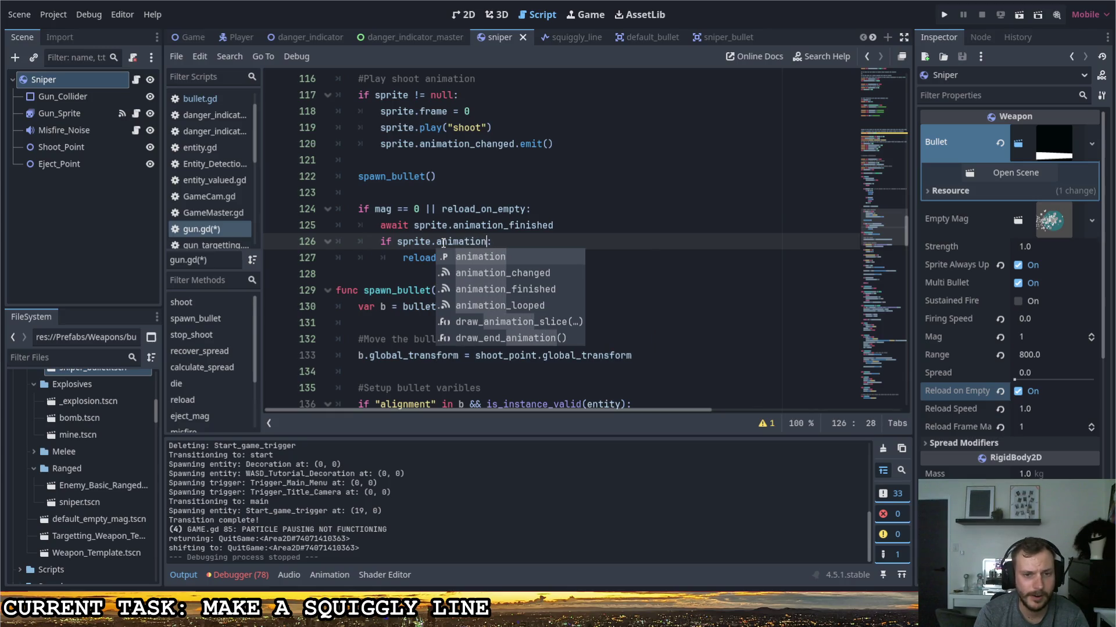
pyautogui.write(' !=')
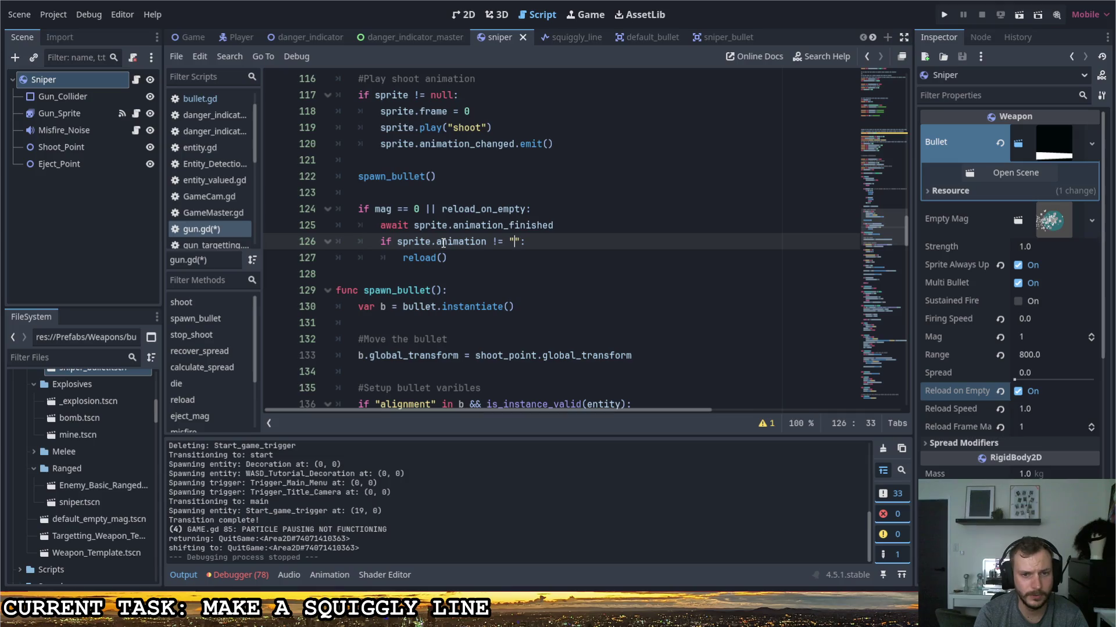
pyautogui.hotkey('ctrl', 's')
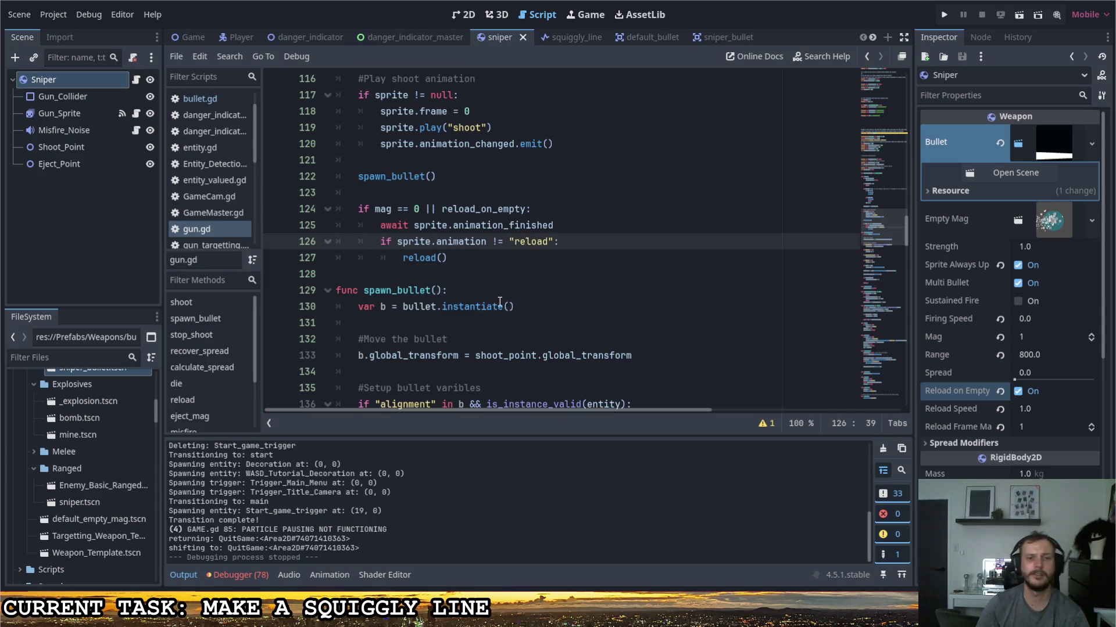
pyautogui.click(581, 272)
pyautogui.click(943, 15)
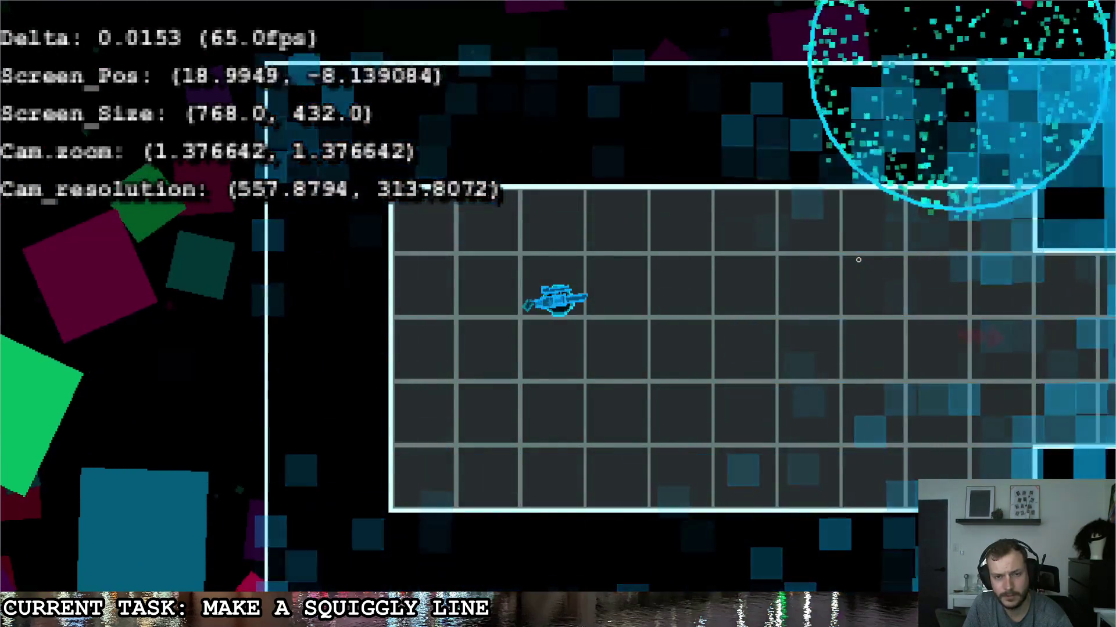
pyautogui.press('d')
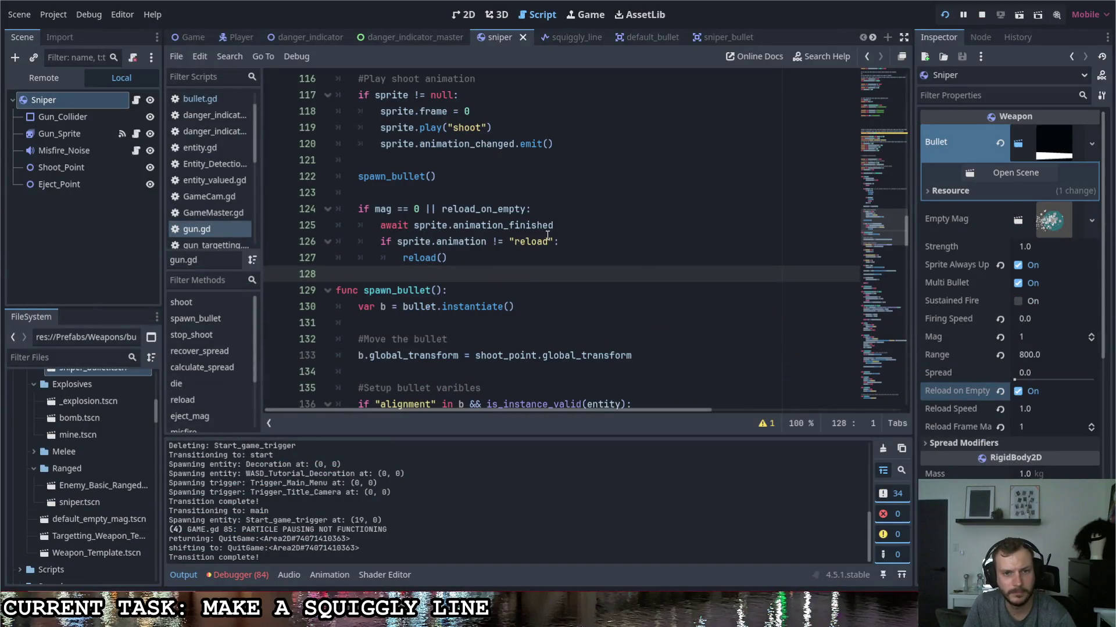
# - Put reload() under 'if mag == 0:', delete the old animation check, save, and run the game
pyautogui.click(559, 227)
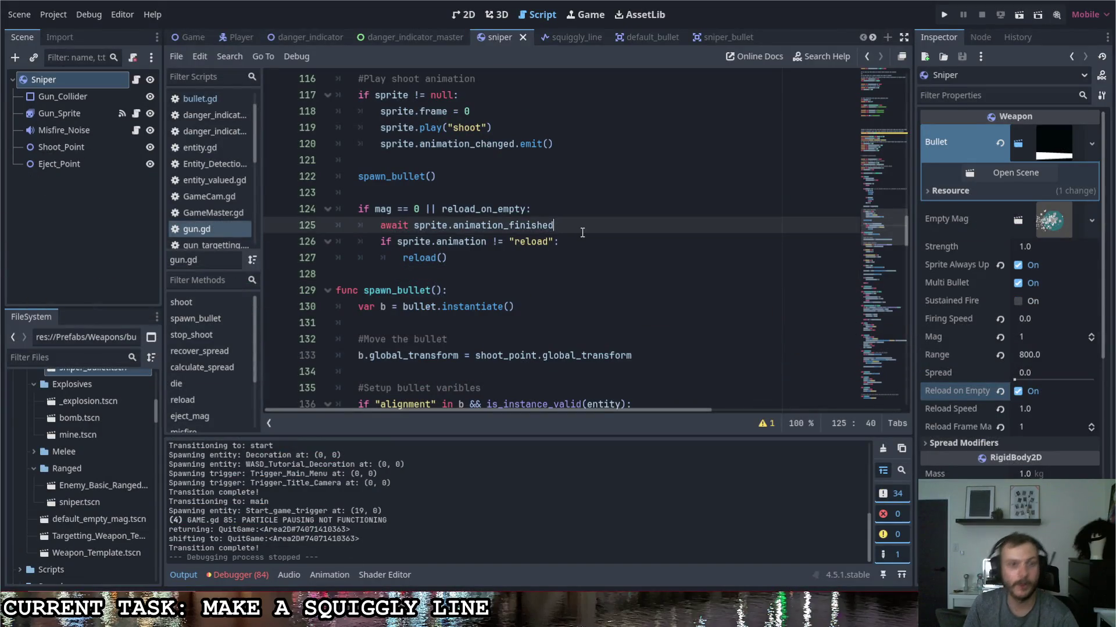
pyautogui.press('Return')
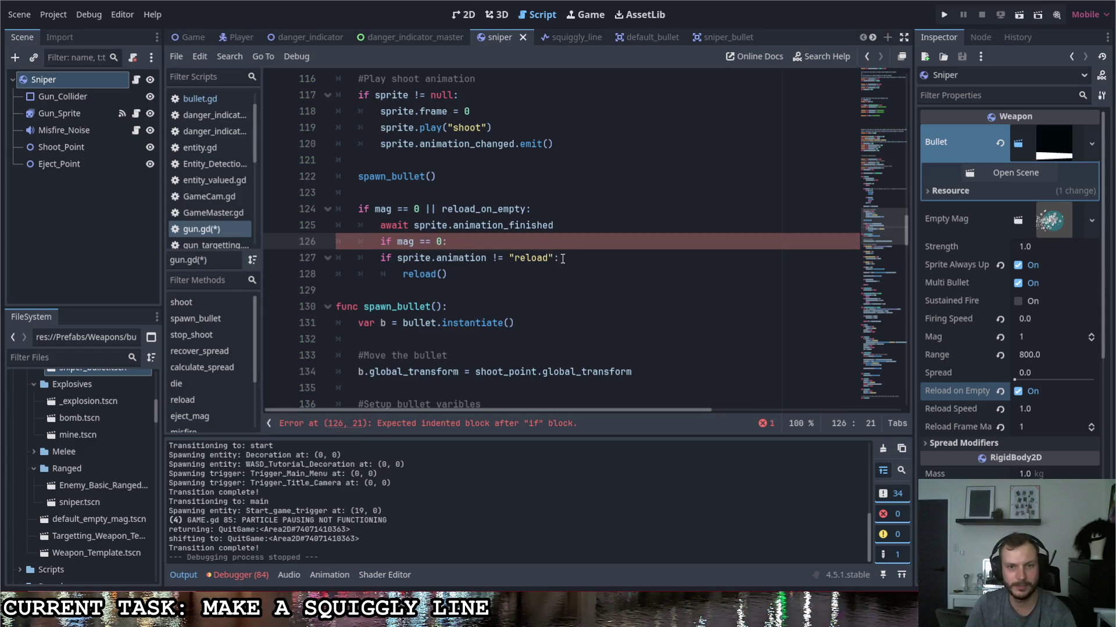
pyautogui.moveTo(563, 258); pyautogui.dragTo(342, 263)
pyautogui.press('BackSpace')
pyautogui.hotkey('ctrl', 's')
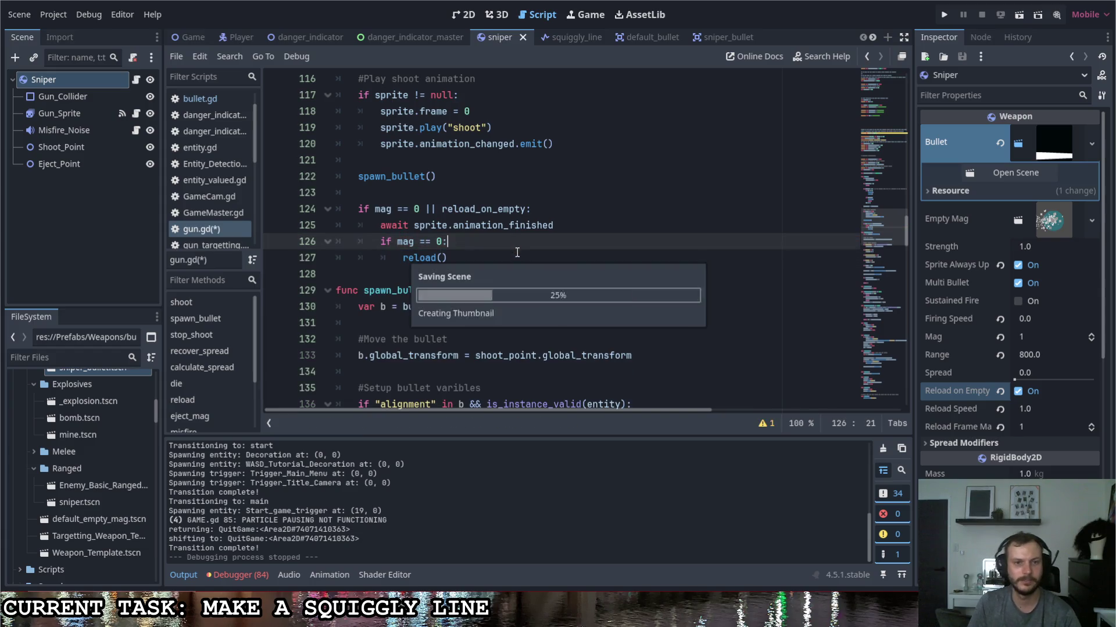
pyautogui.click(944, 14)
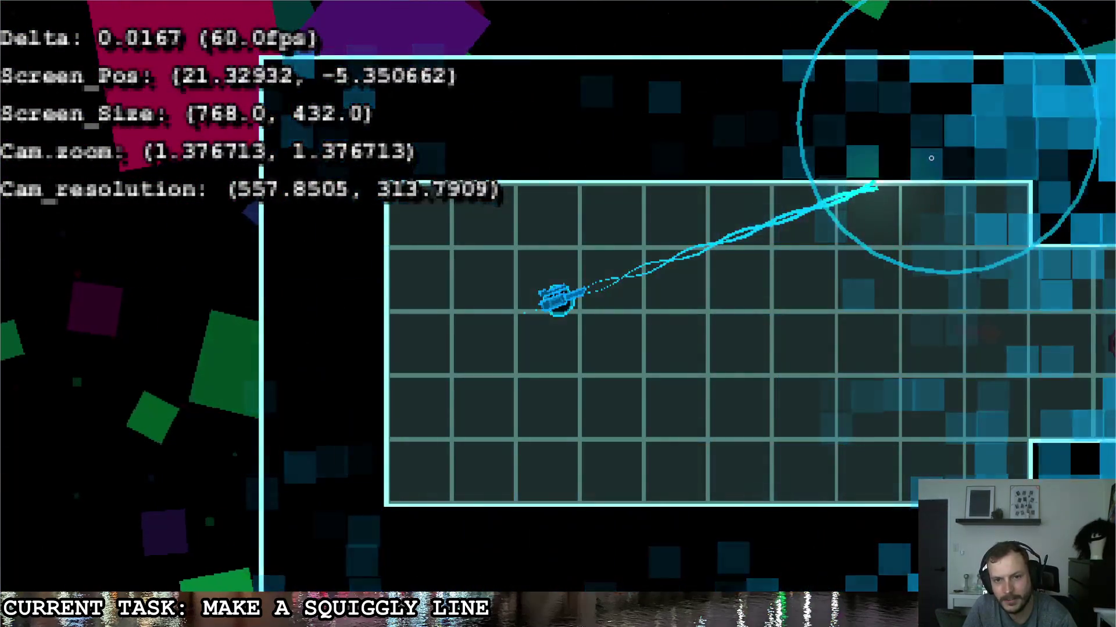
# - Fly the ship right through several rooms, firing the sniper at the crosshair and a red enemy
pyautogui.press('d')
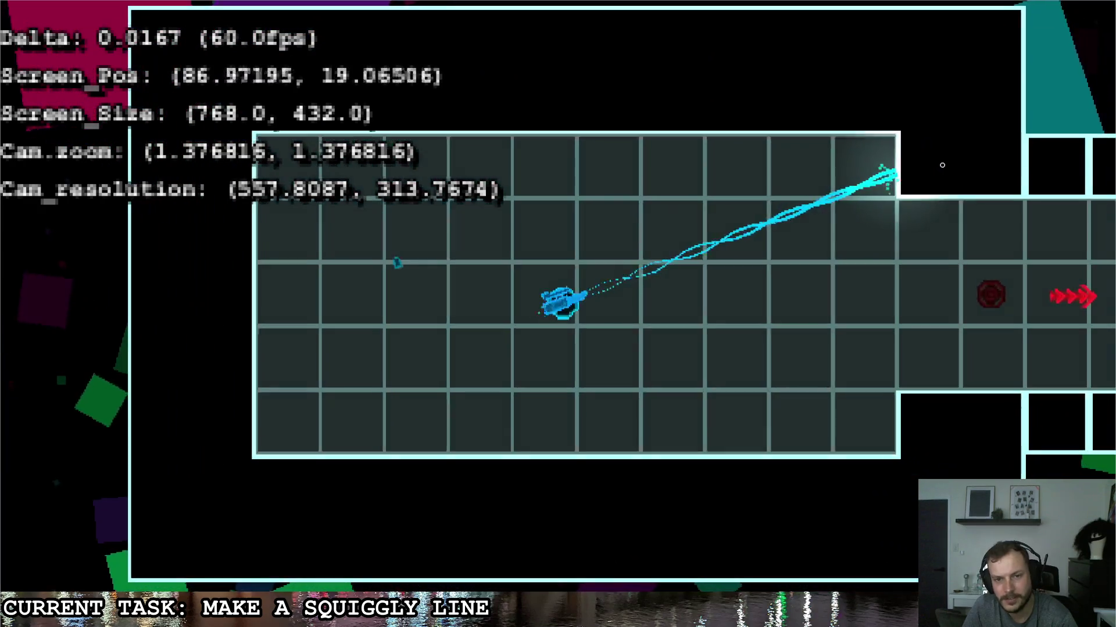
pyautogui.press('d')
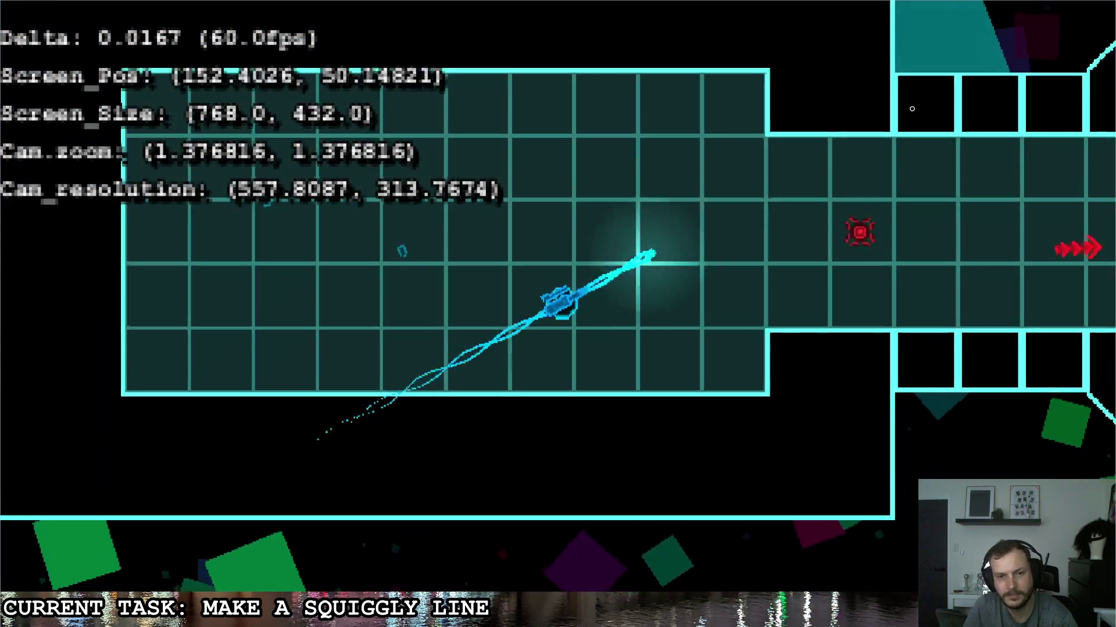
pyautogui.press('d')
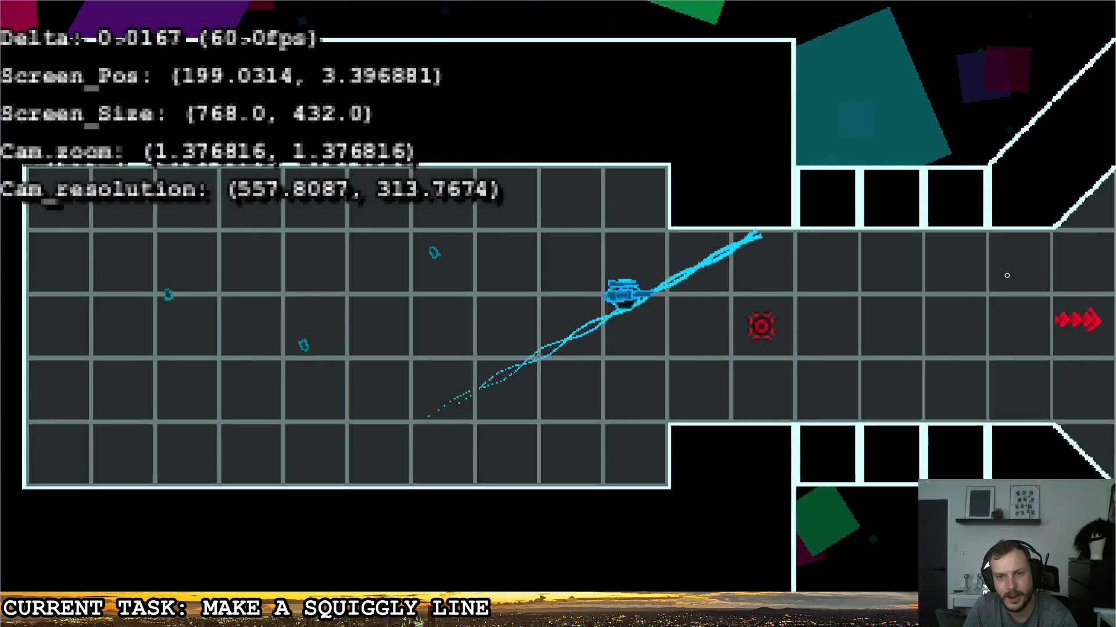
pyautogui.press('d')
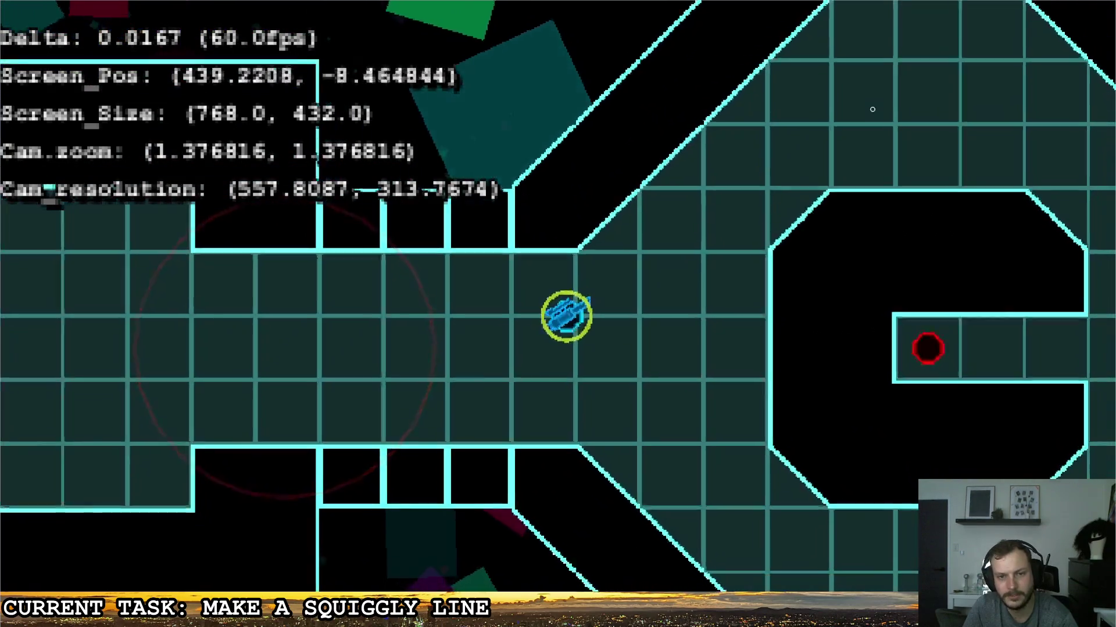
pyautogui.click(872, 110)
pyautogui.press('d')
pyautogui.press('w')
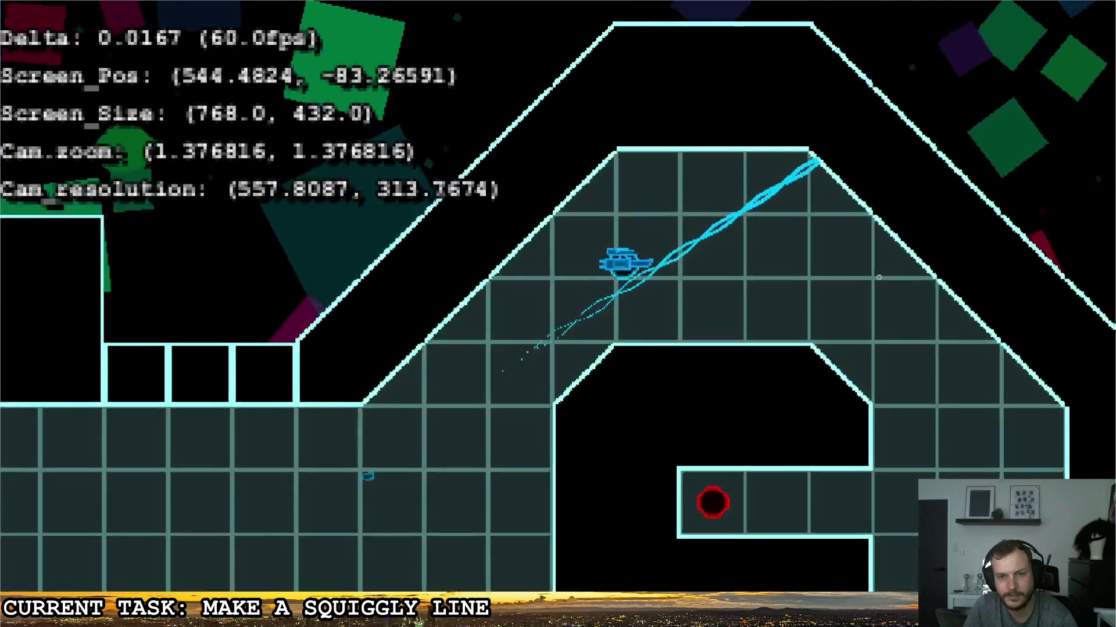
pyautogui.press('d')
pyautogui.press('s')
pyautogui.click(368, 299)
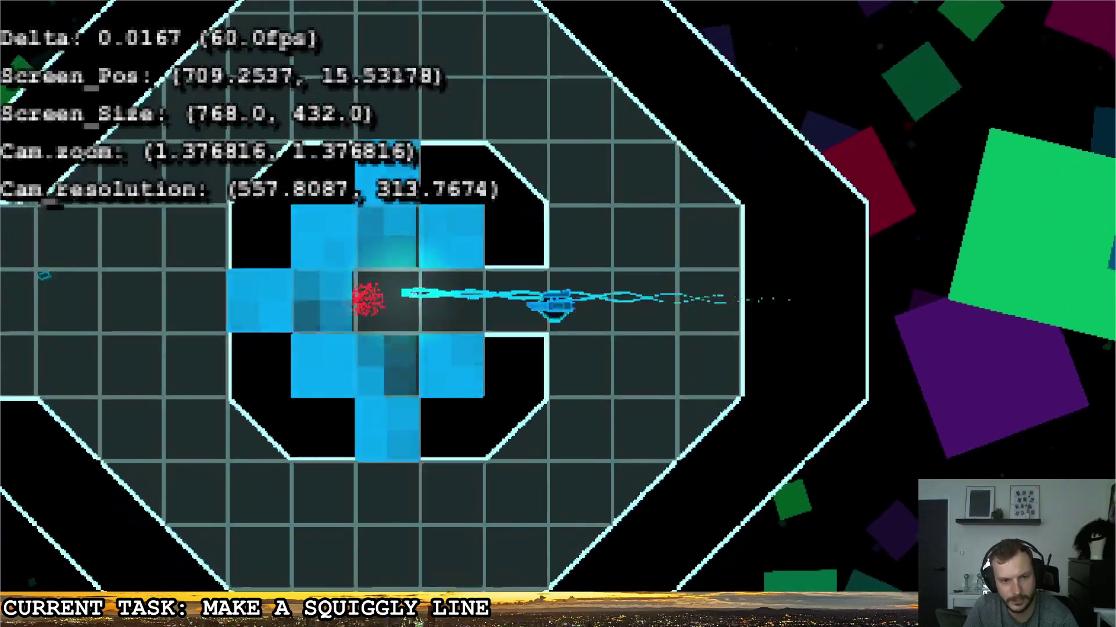
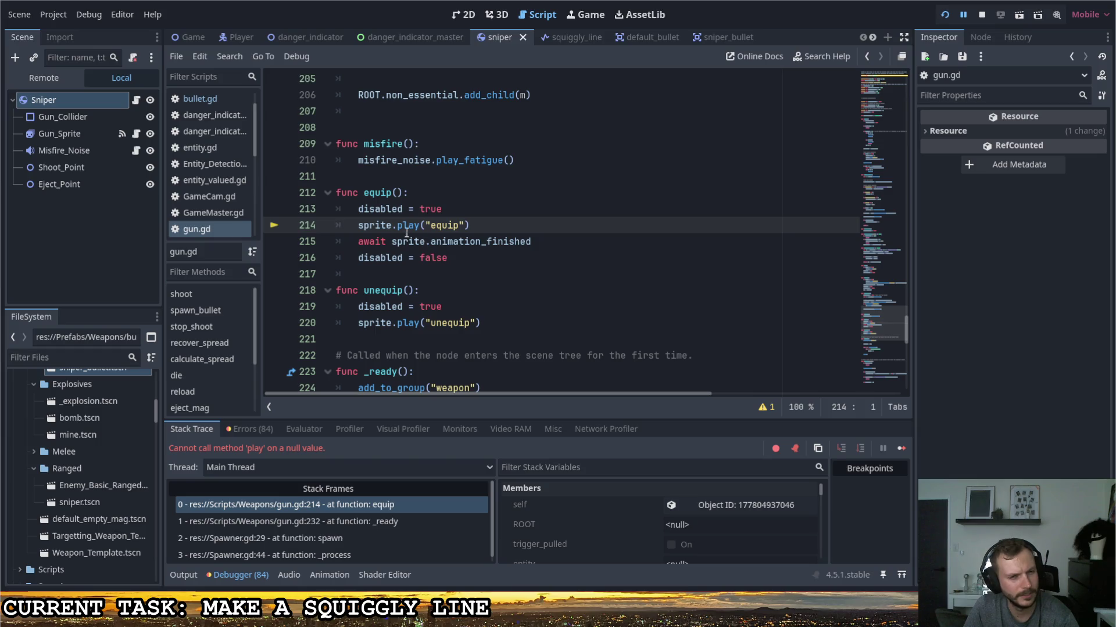
# - Inspect the failing weapon object's 'self' properties in the debugger's Stack Variables
pyautogui.moveTo(366, 225)
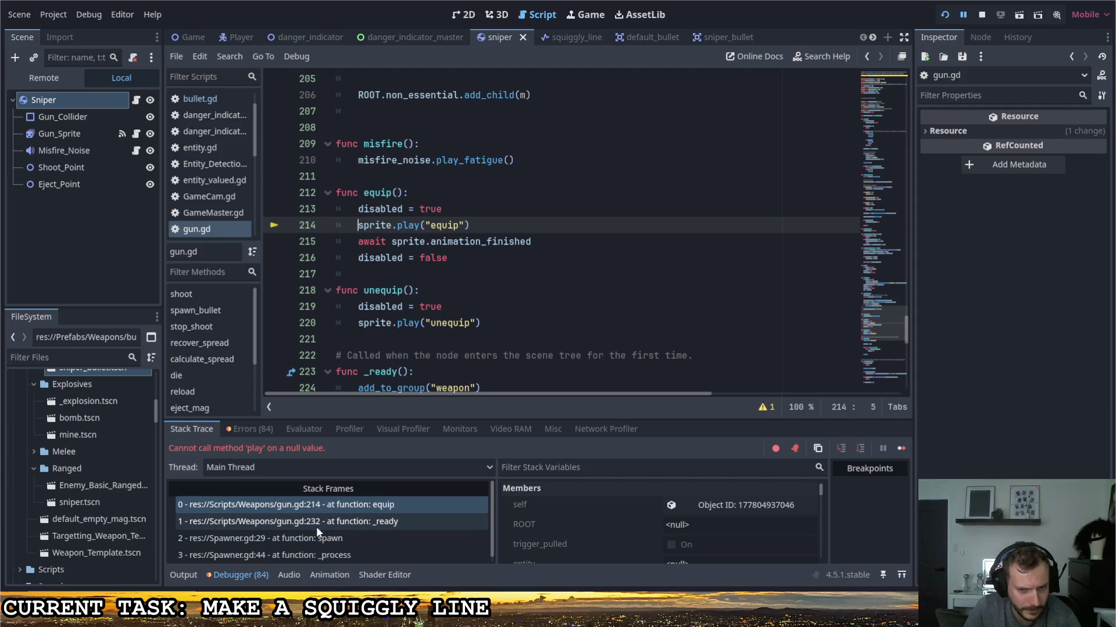
pyautogui.click(719, 506)
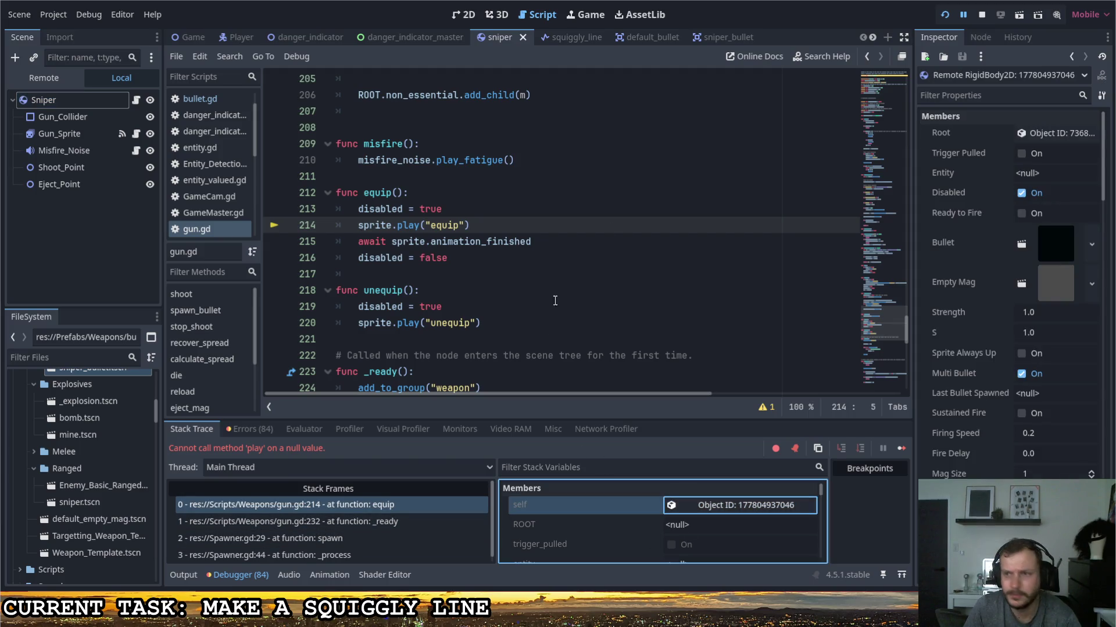
pyautogui.scroll(-10, 1008, 303)
pyautogui.scroll(4, 1006, 305)
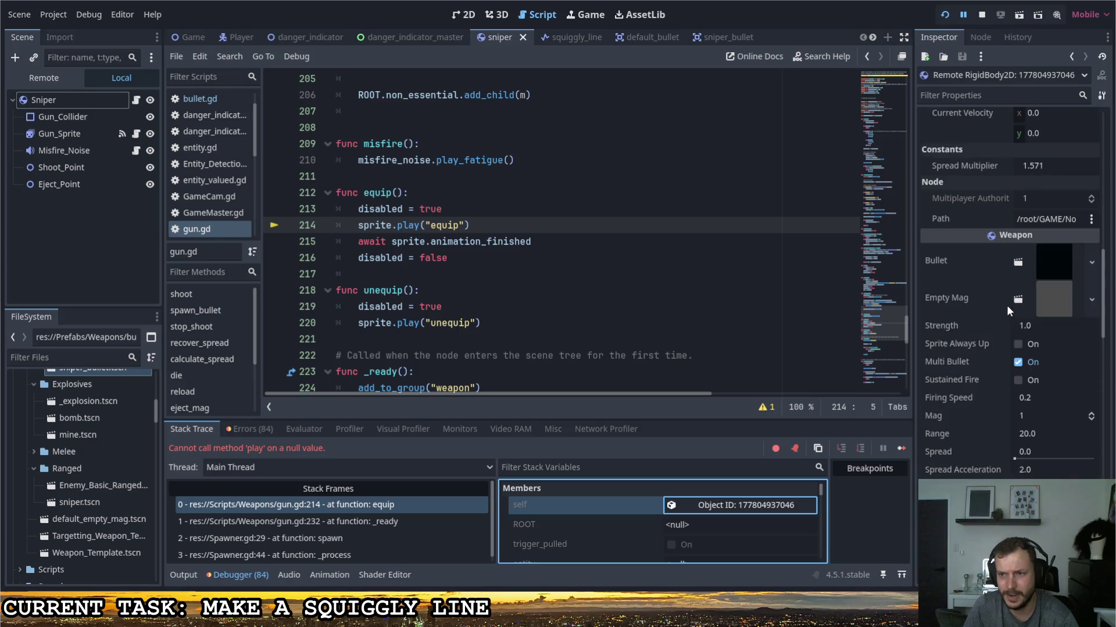
pyautogui.scroll(6, 999, 298)
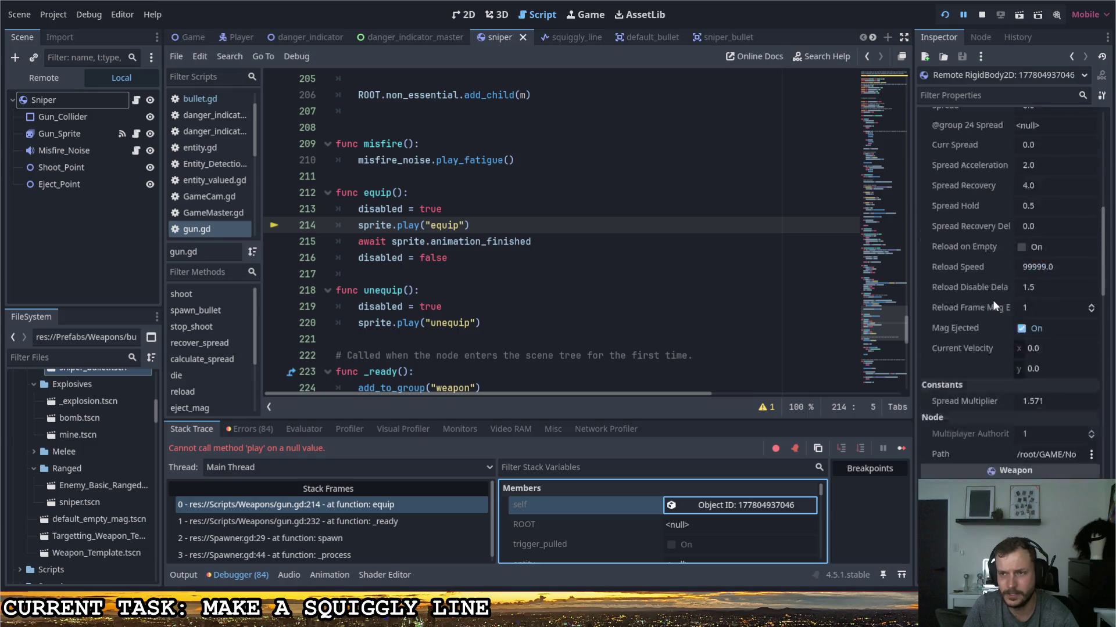
# - View the running game's Remote scene tree, then stop the game
pyautogui.click(66, 81)
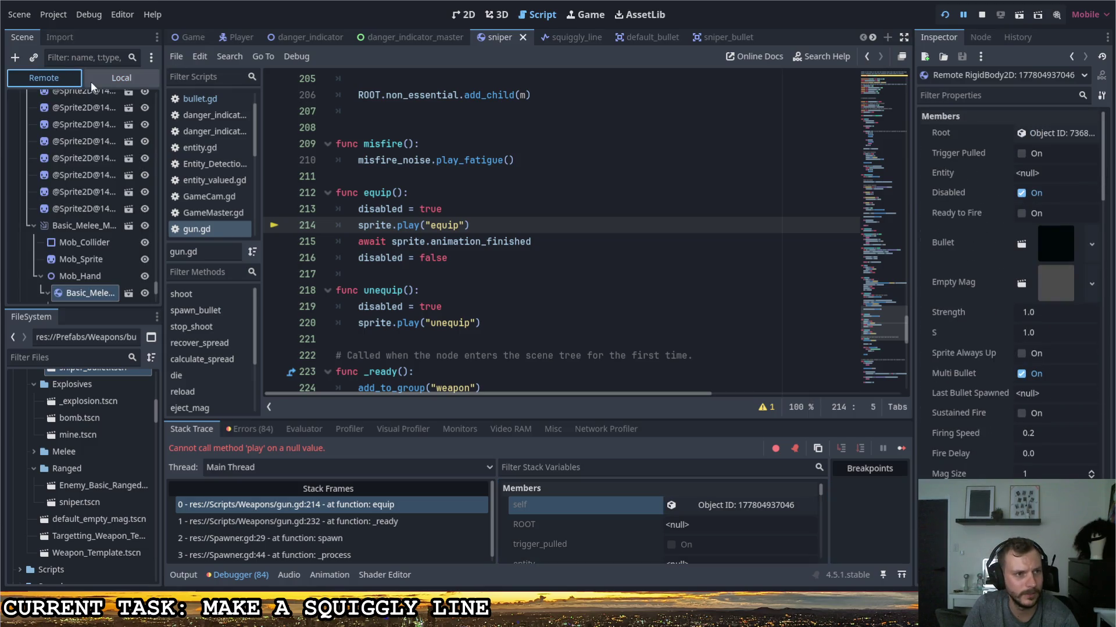
pyautogui.click(91, 294)
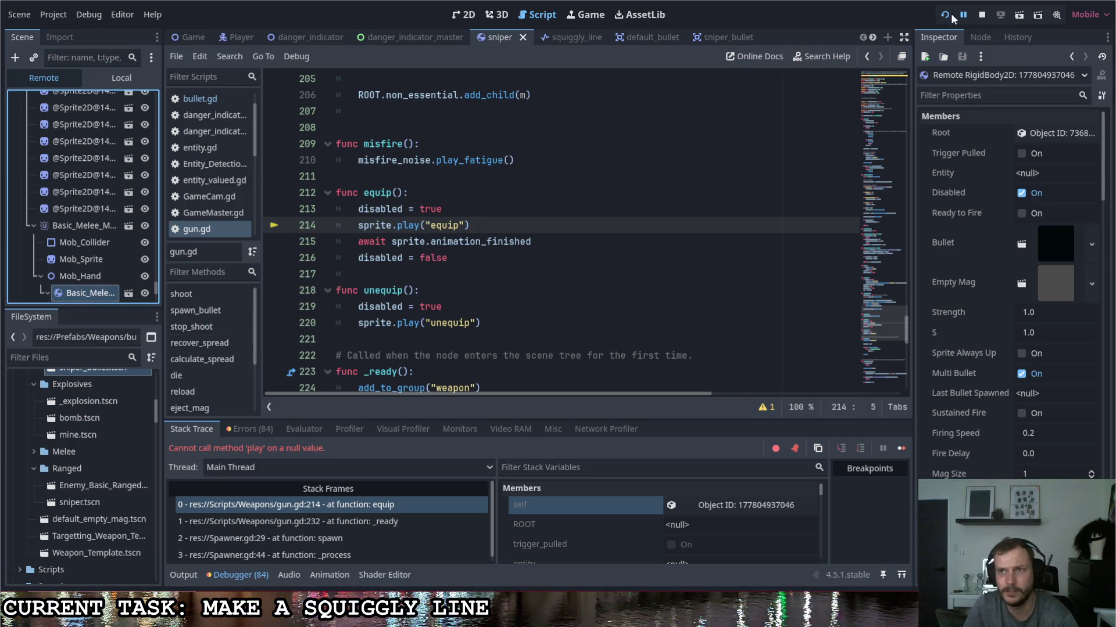
pyautogui.click(981, 14)
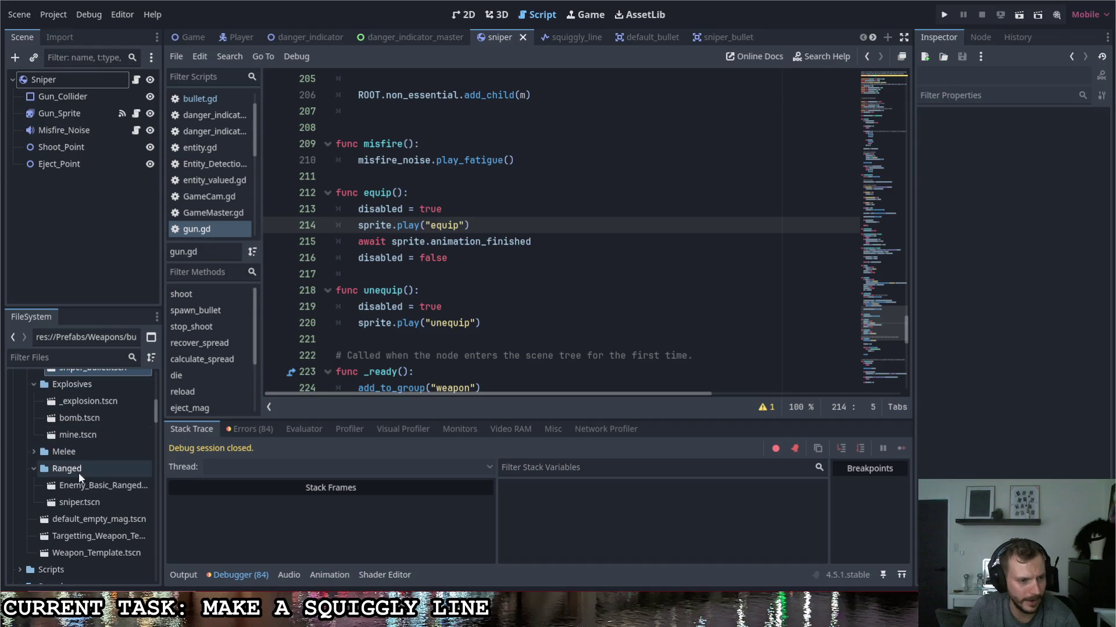
# - Open the Basic_Melee_And_Die attack scene from Melee/melee_attacks and select its root node
pyautogui.scroll(2, 93, 507)
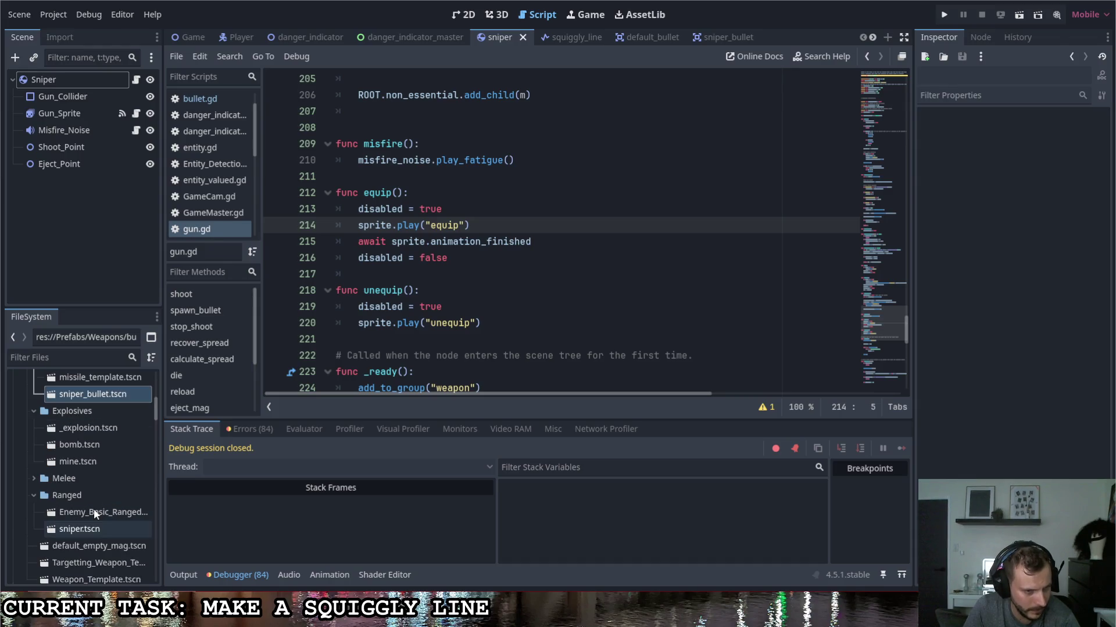
pyautogui.scroll(2, 93, 508)
pyautogui.click(33, 503)
pyautogui.scroll(-3, 81, 522)
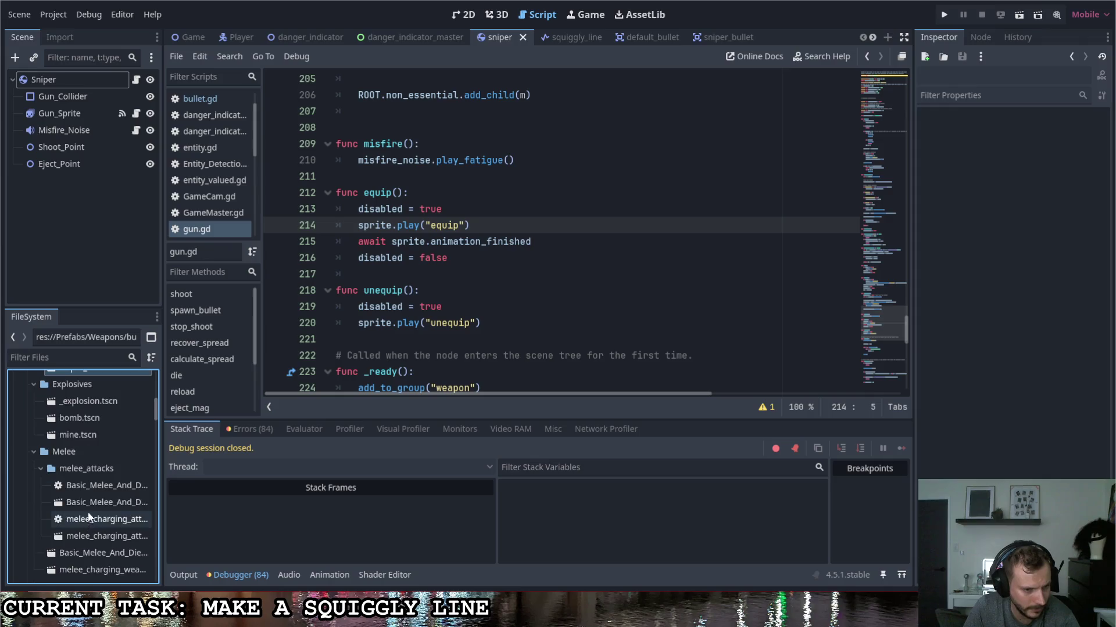
pyautogui.click(96, 501)
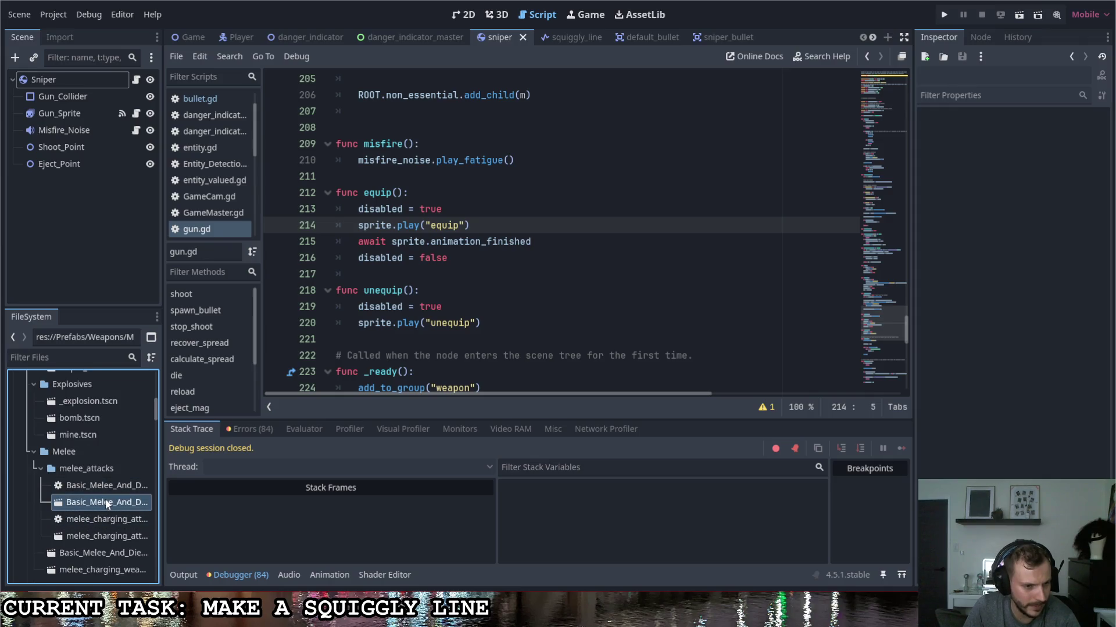
pyautogui.doubleClick(102, 503)
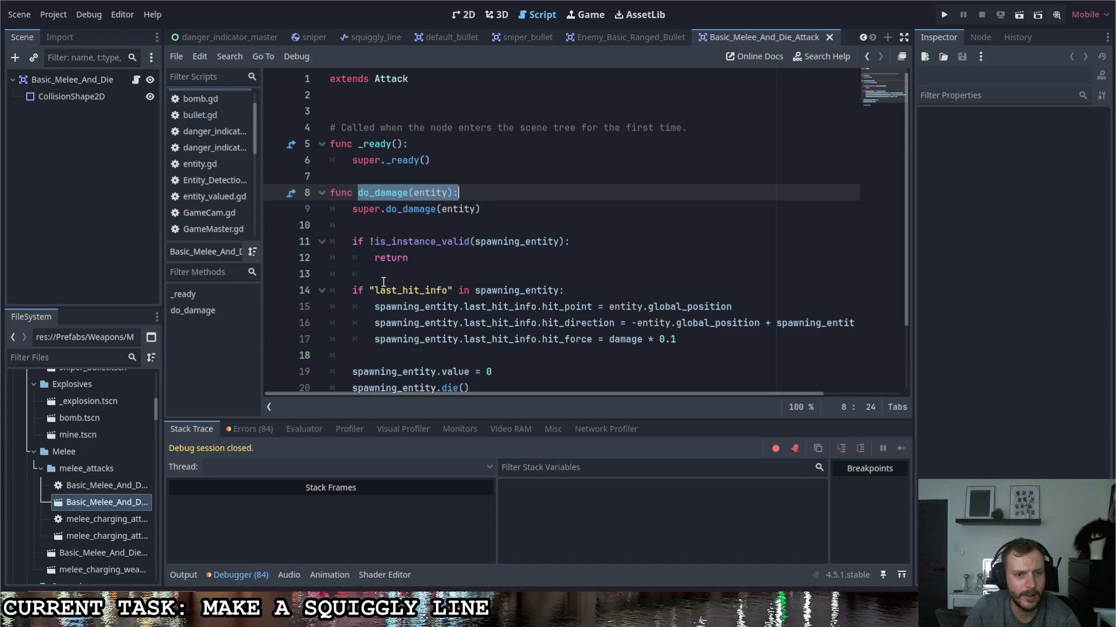
pyautogui.scroll(-2, 383, 281)
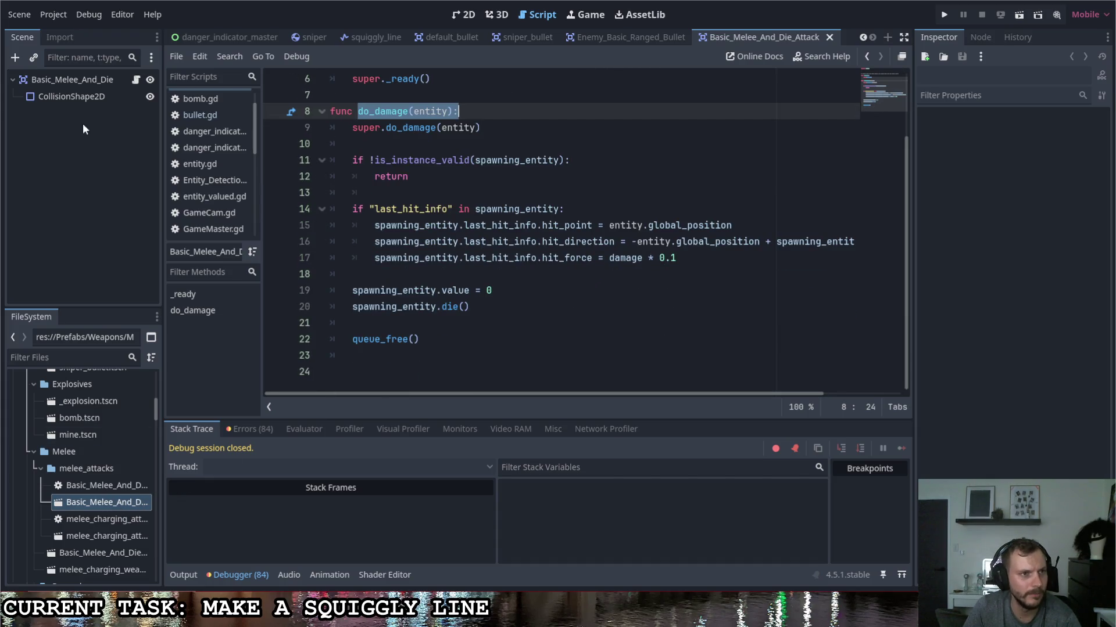
pyautogui.click(81, 85)
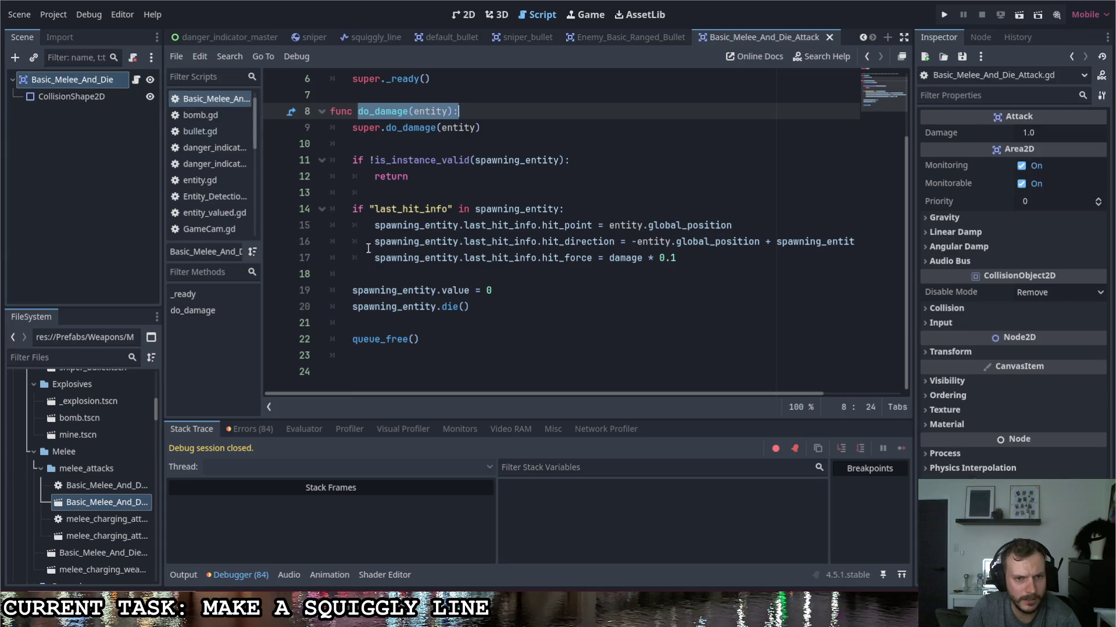
# - Open the Basic_Melee_And_Die weapon scene and select its root node to show its Weapon properties
pyautogui.scroll(-2, 372, 270)
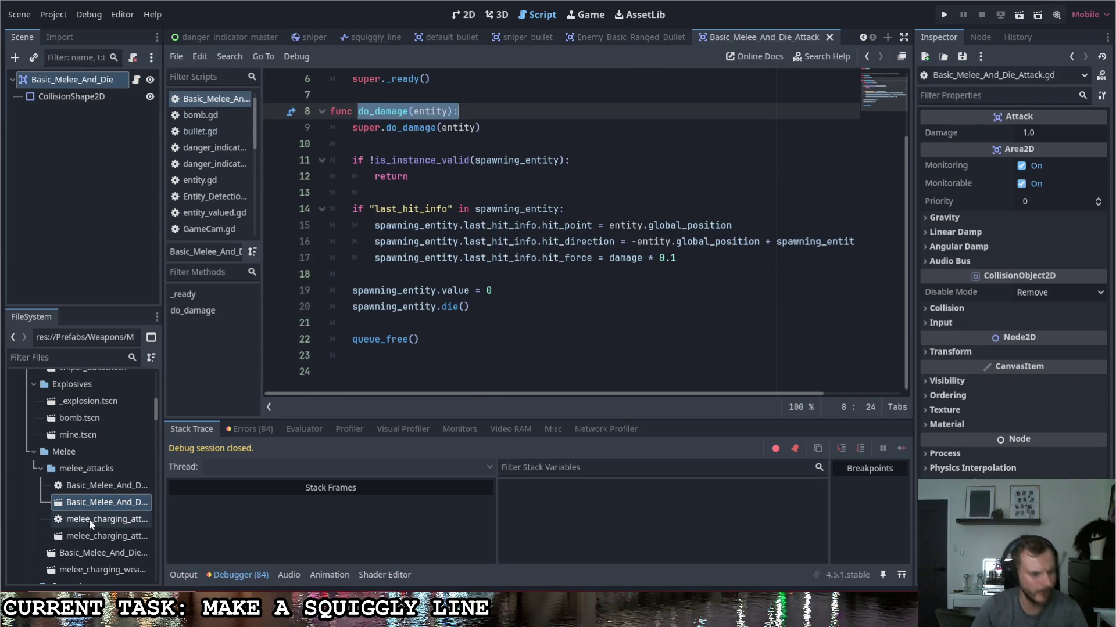
pyautogui.scroll(8, 102, 542)
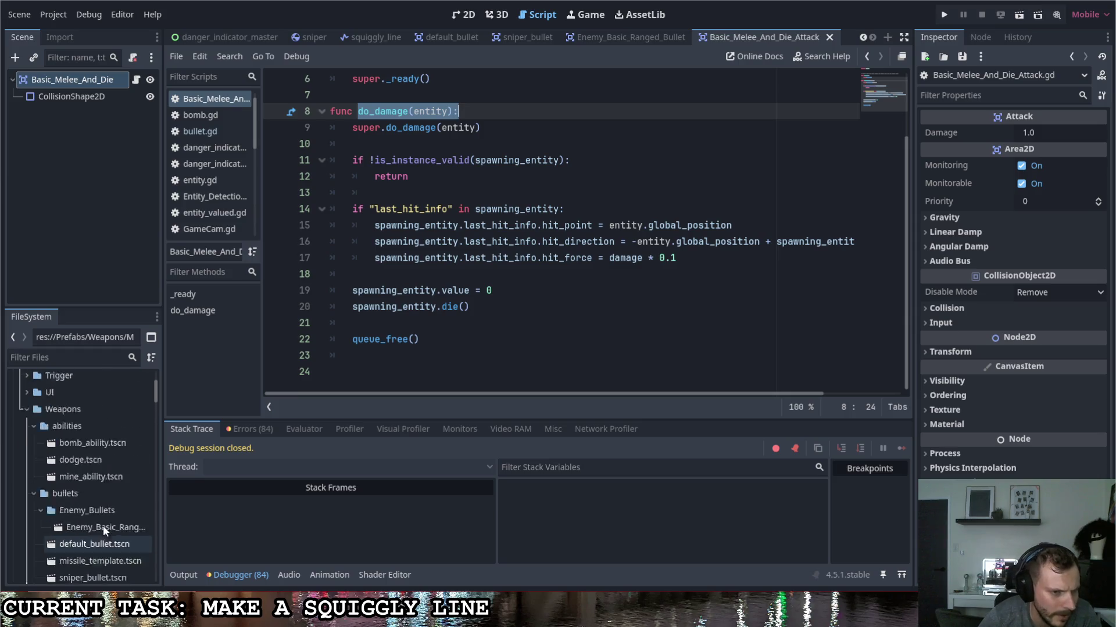
pyautogui.click(31, 533)
pyautogui.click(33, 542)
pyautogui.scroll(-2, 33, 542)
pyautogui.scroll(-3, 35, 535)
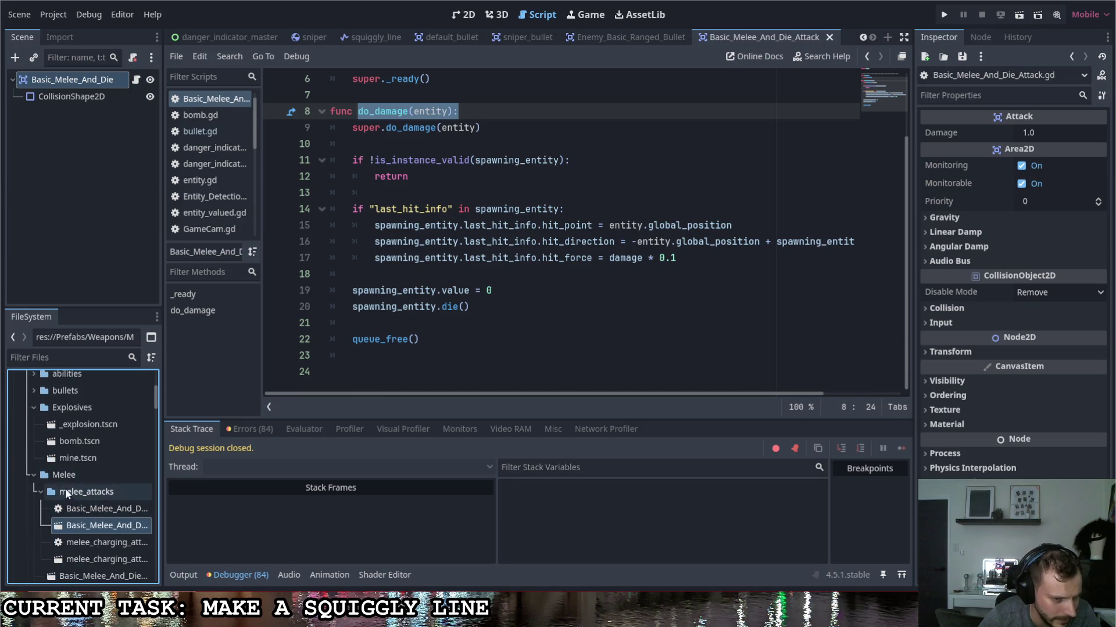
pyautogui.scroll(-2, 81, 501)
pyautogui.doubleClick(88, 524)
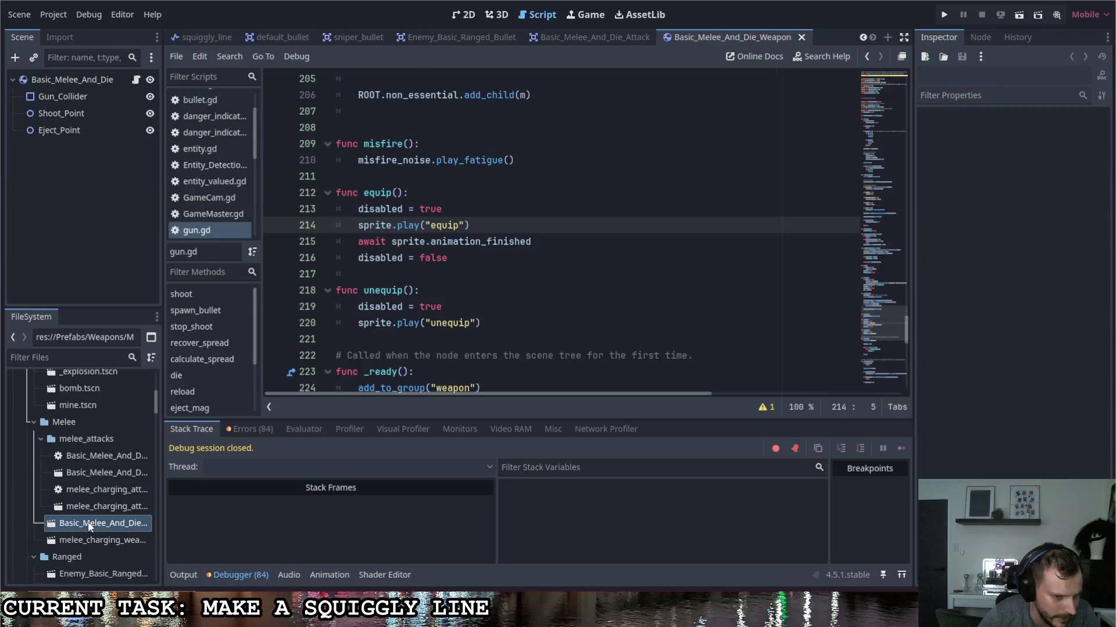
pyautogui.click(113, 79)
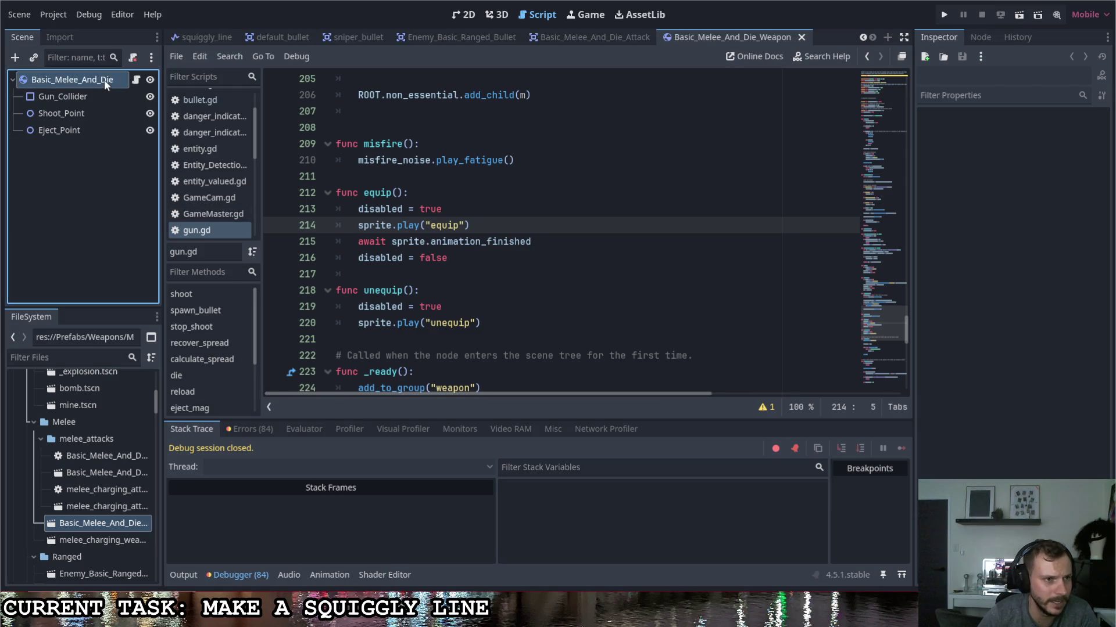
# - Add an 'if !is_instance_valid(sprite): return' guard at the top of equip()
pyautogui.click(475, 205)
pyautogui.press('Return')
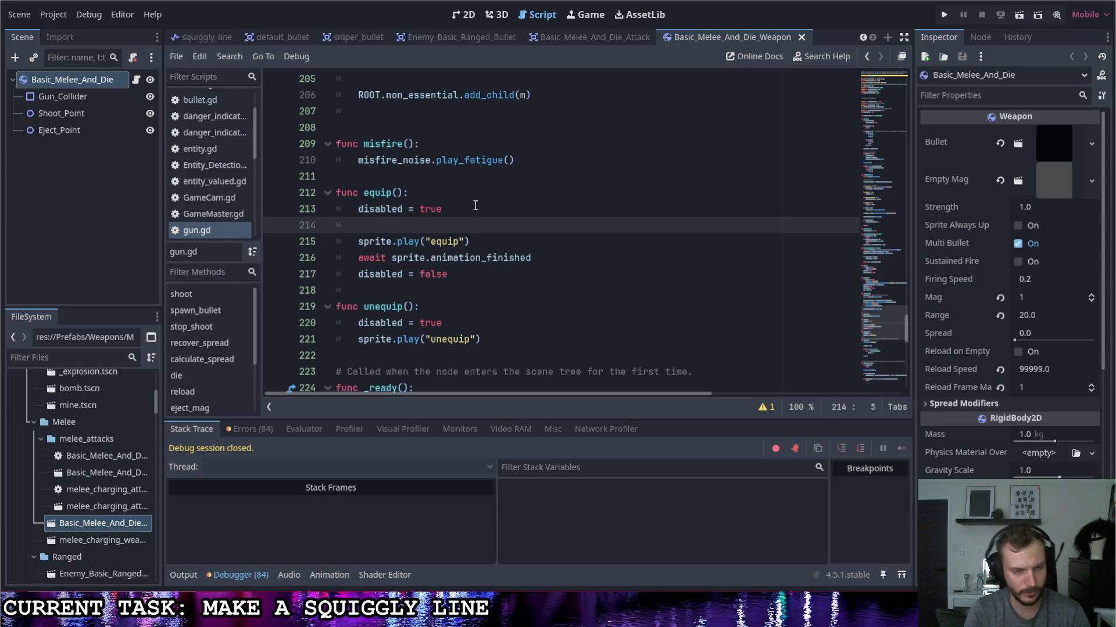
pyautogui.write('p')
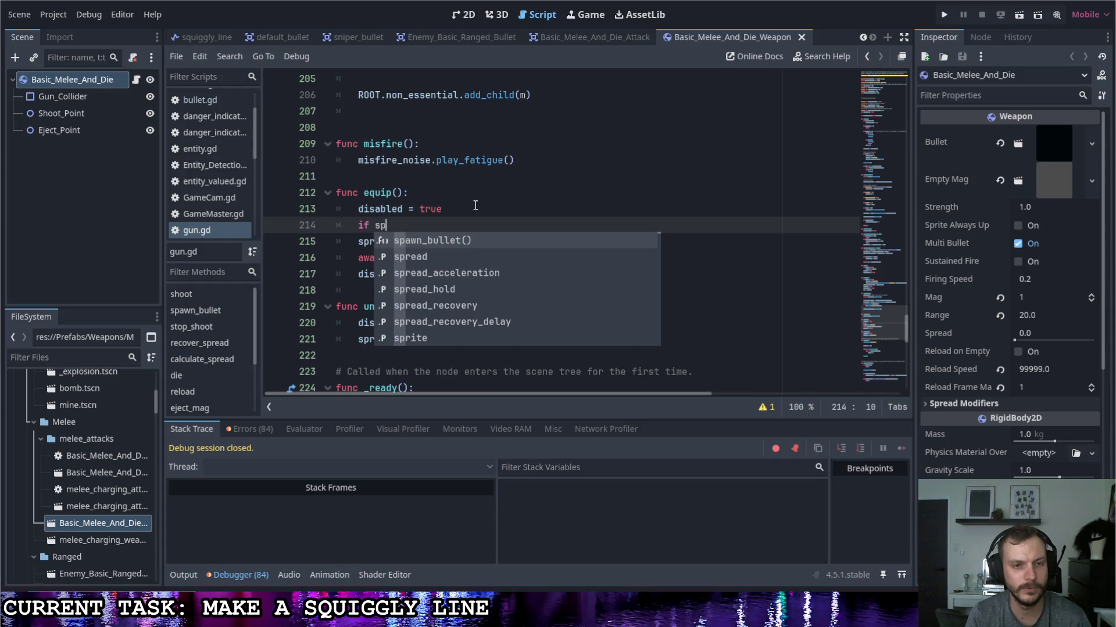
pyautogui.press('BackSpace')
pyautogui.press('BackSpace')
pyautogui.press('BackSpace')
pyautogui.press('Up')
pyautogui.press('End')
pyautogui.press('Return')
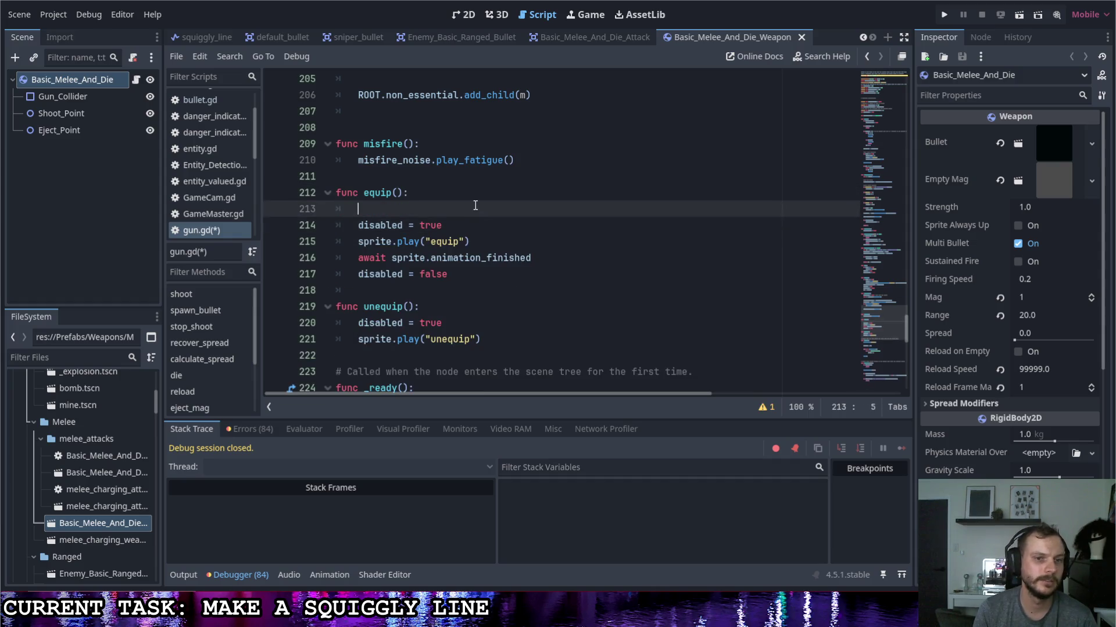
pyautogui.write('is_)')
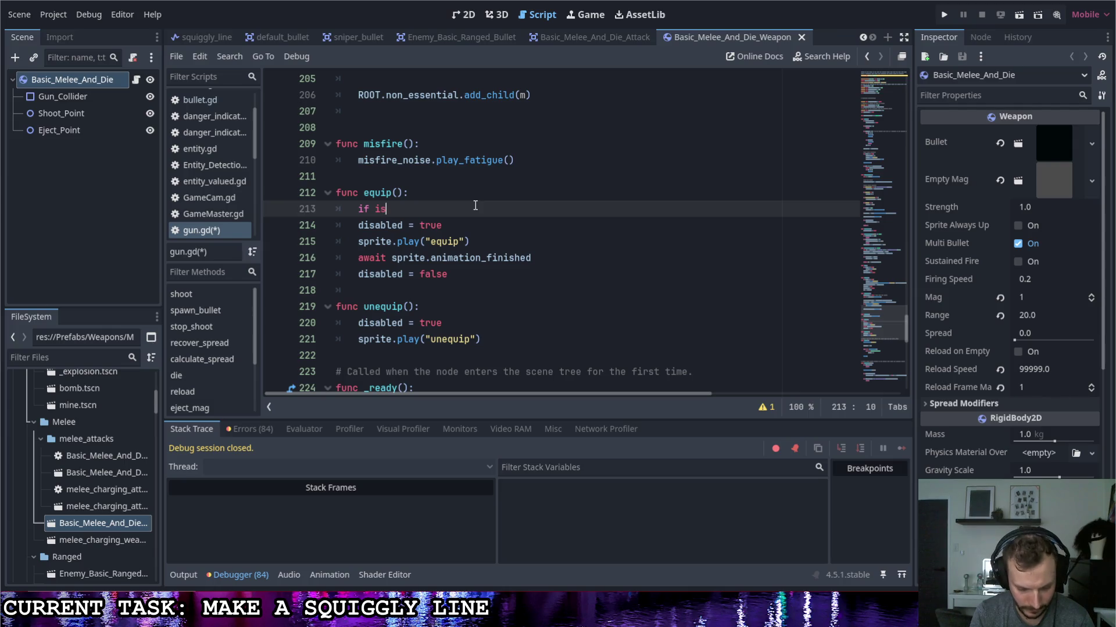
pyautogui.write('ce_')
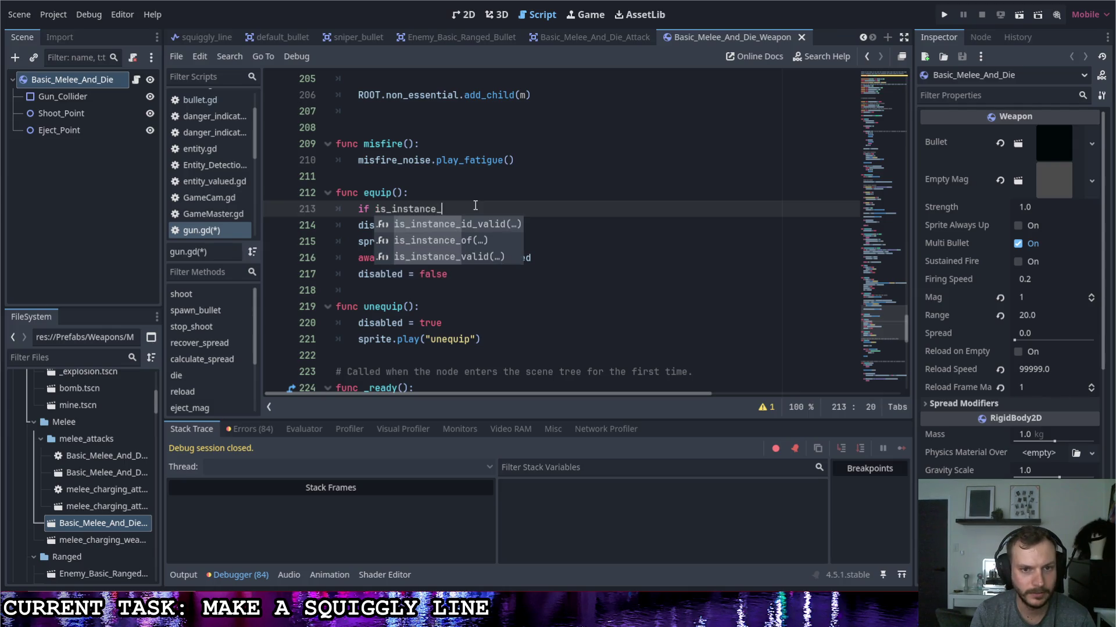
pyautogui.write('v')
pyautogui.press('Return')
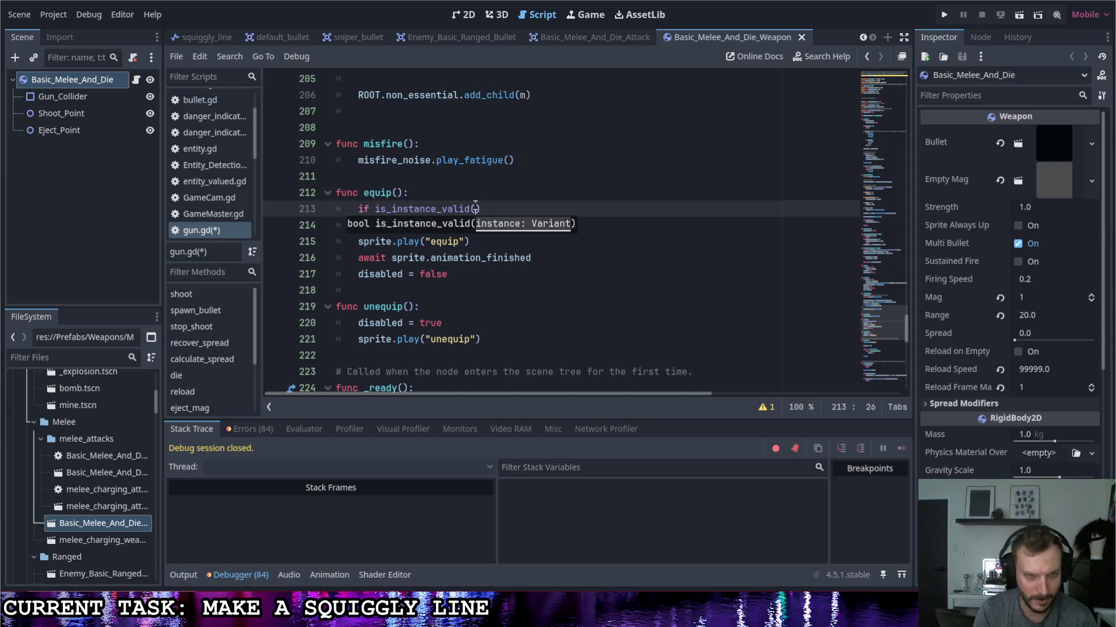
pyautogui.click(485, 202)
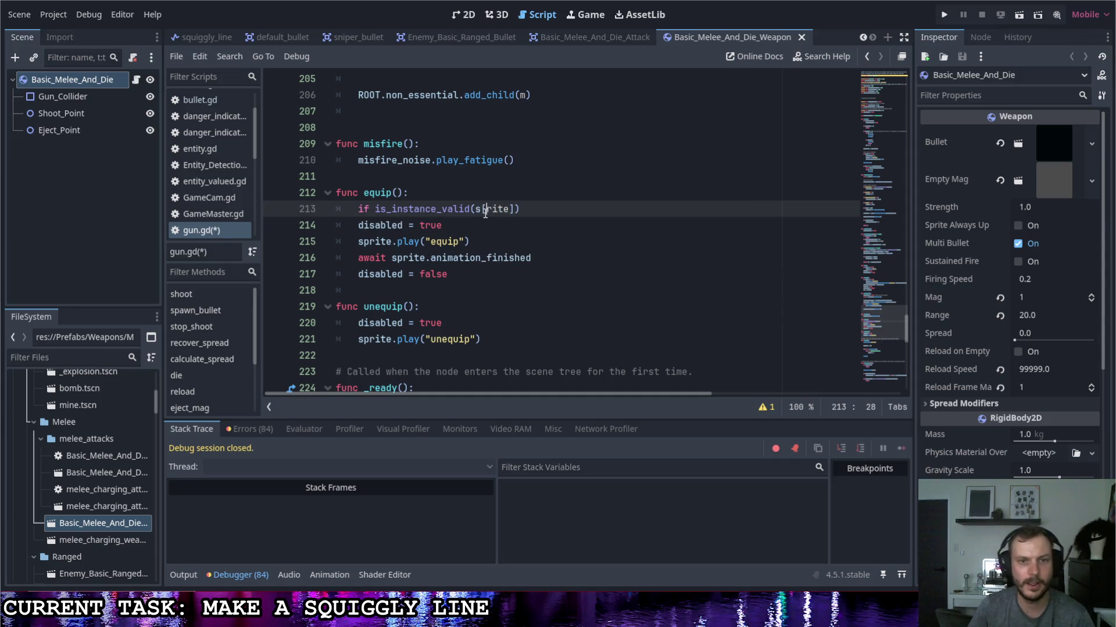
pyautogui.write('p')
pyautogui.click(531, 213)
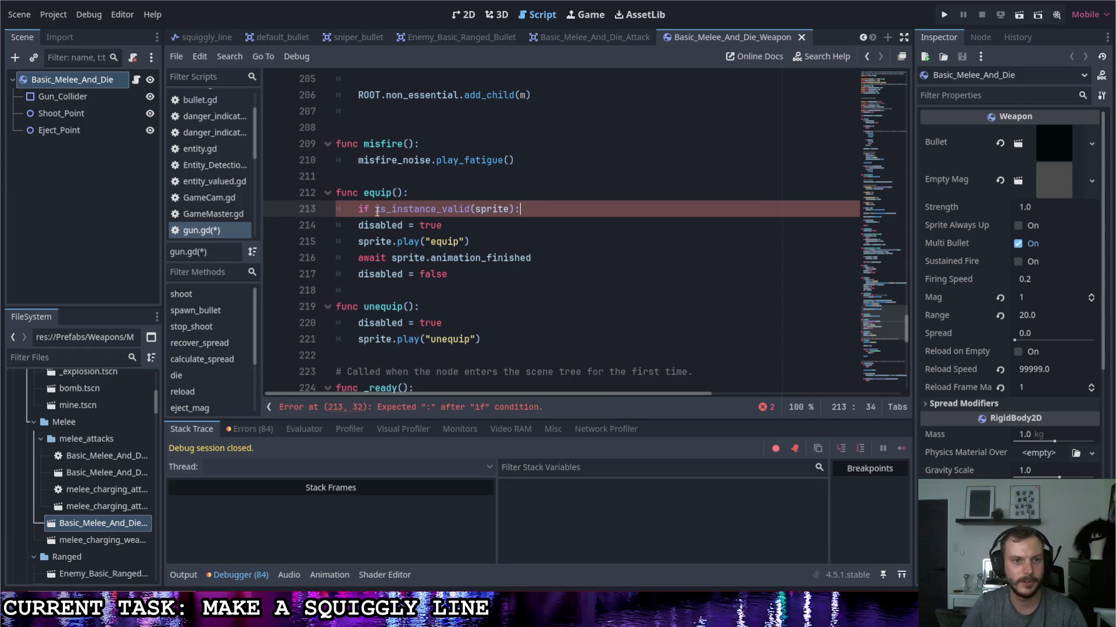
pyautogui.press('Return')
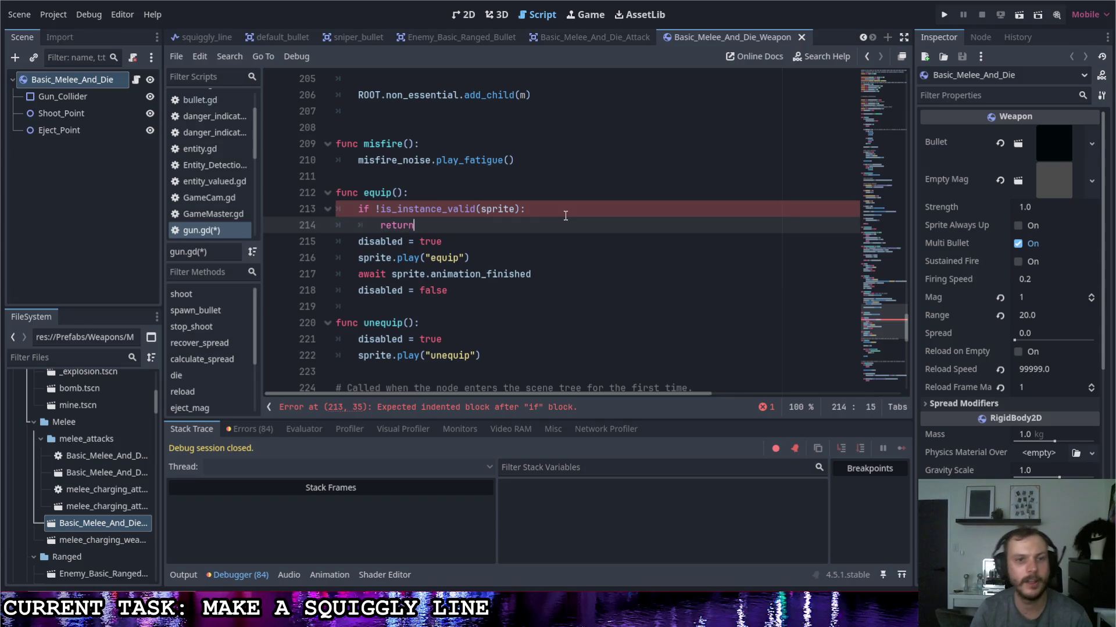
# - Copy the same sprite guard into unequip() and save gun.gd
pyautogui.moveTo(453, 225); pyautogui.dragTo(381, 209)
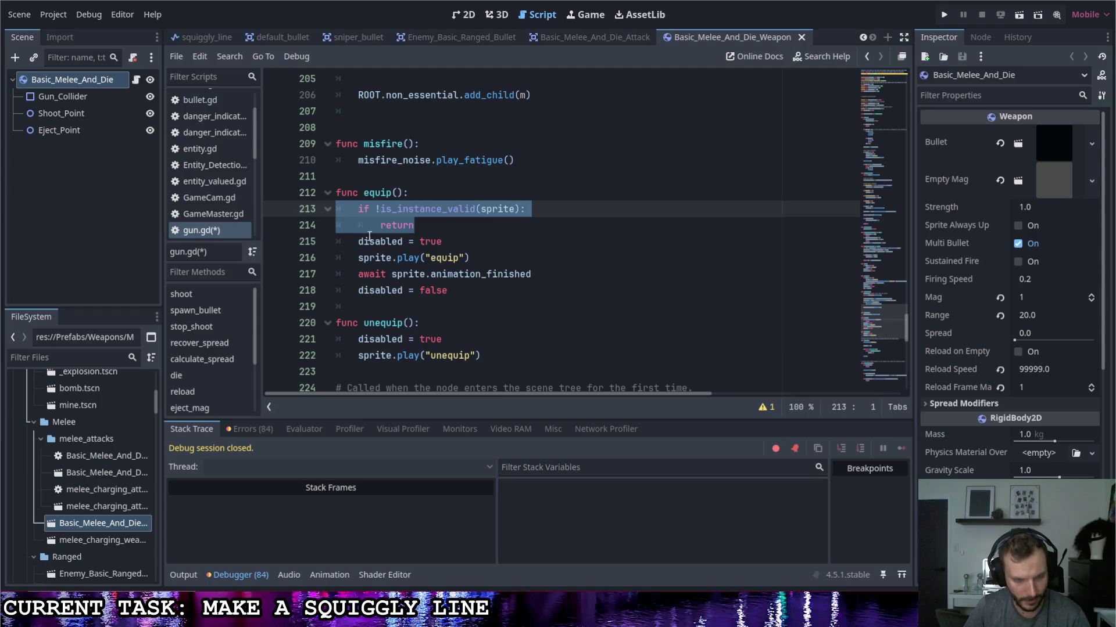
pyautogui.click(439, 325)
pyautogui.press('Return')
pyautogui.write('if !is_instance_valid(sprite): \t\treturn')
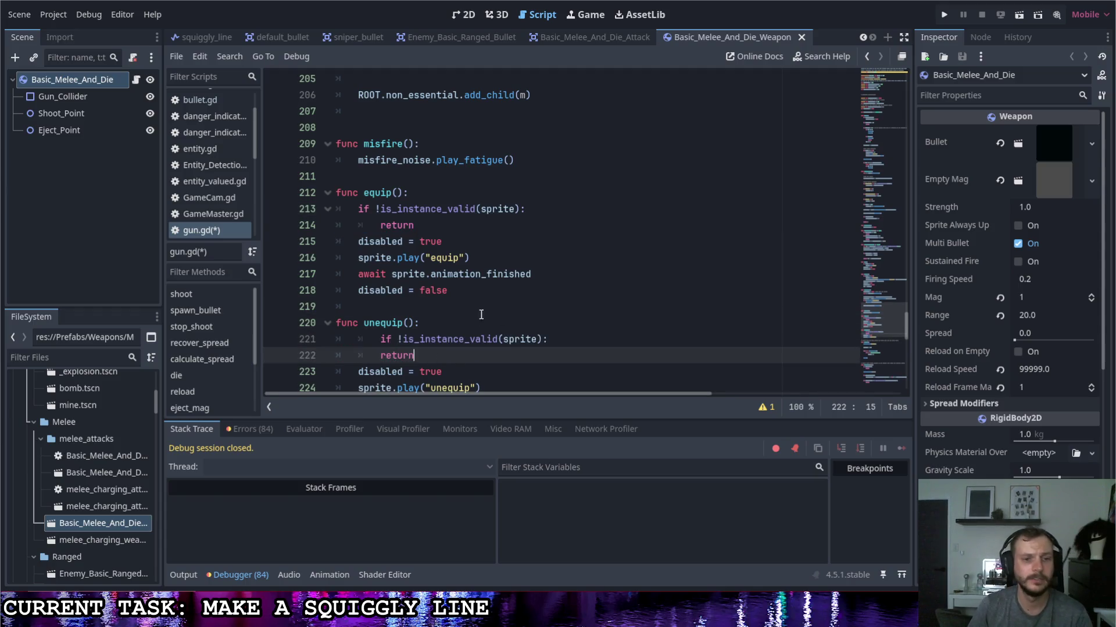
pyautogui.press('Up')
pyautogui.press('Up')
pyautogui.hotkey('ctrl', 's')
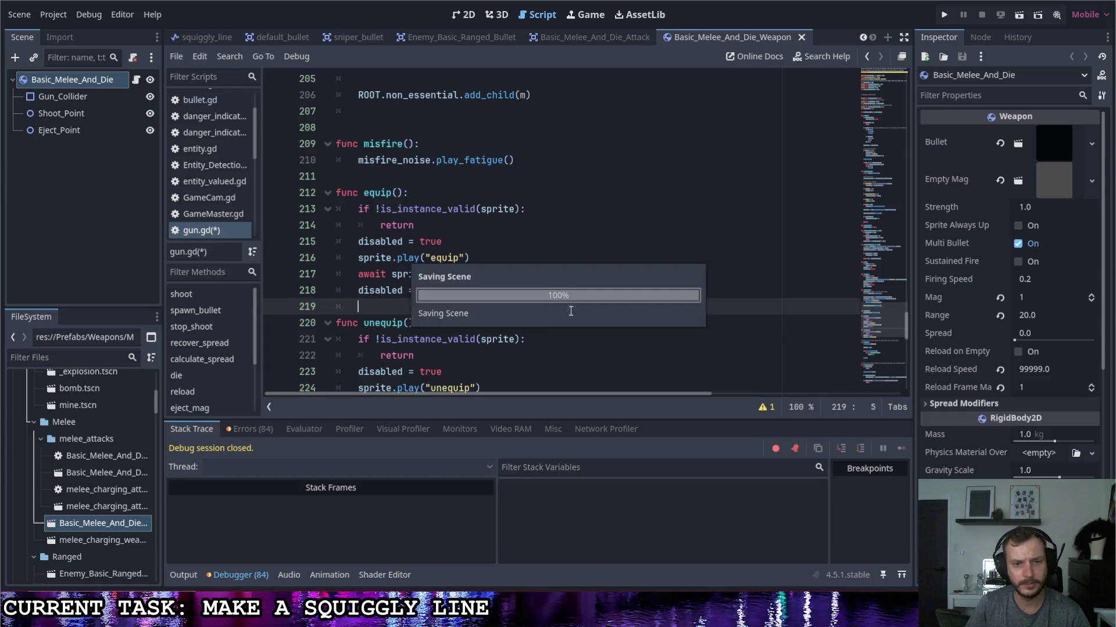
# - Run the game and fire sniper shots while flying toward the red enemy
pyautogui.click(946, 16)
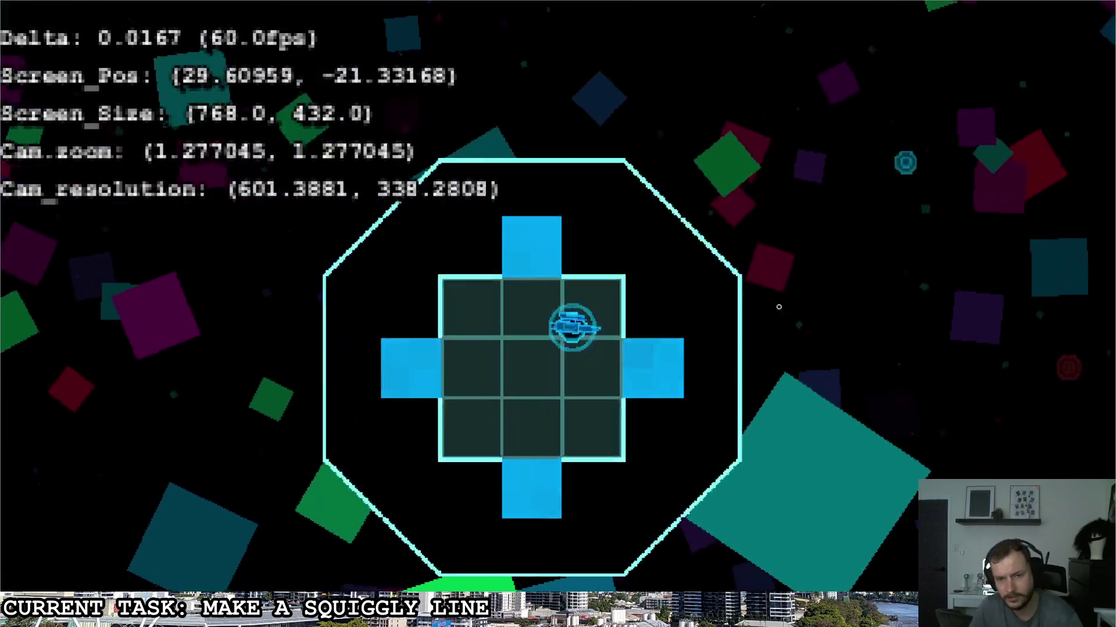
pyautogui.click(779, 307)
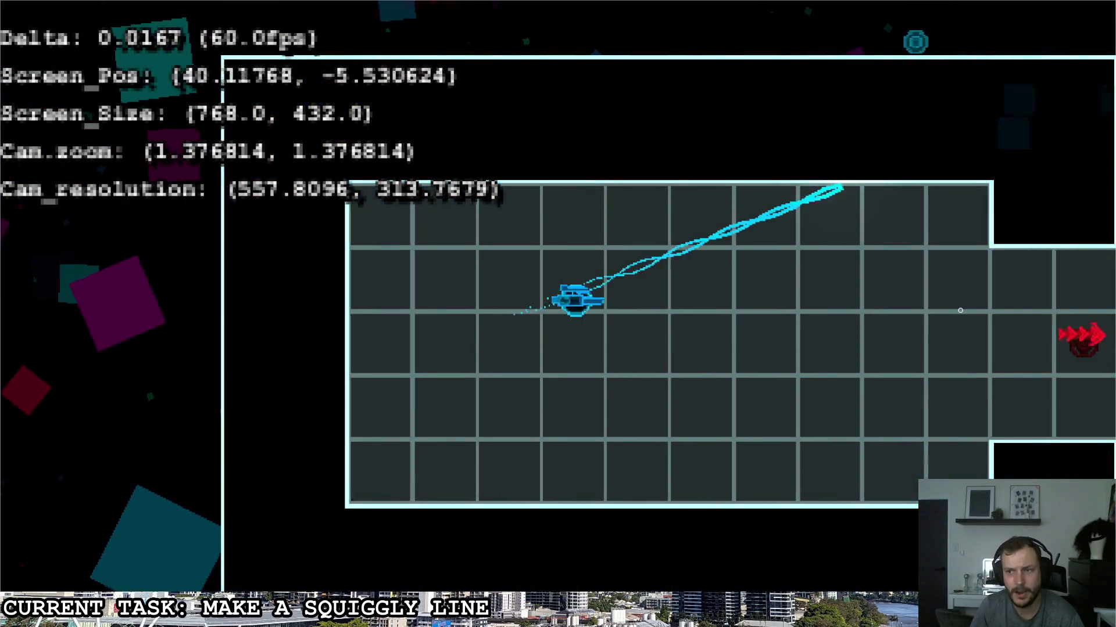
pyautogui.press('d')
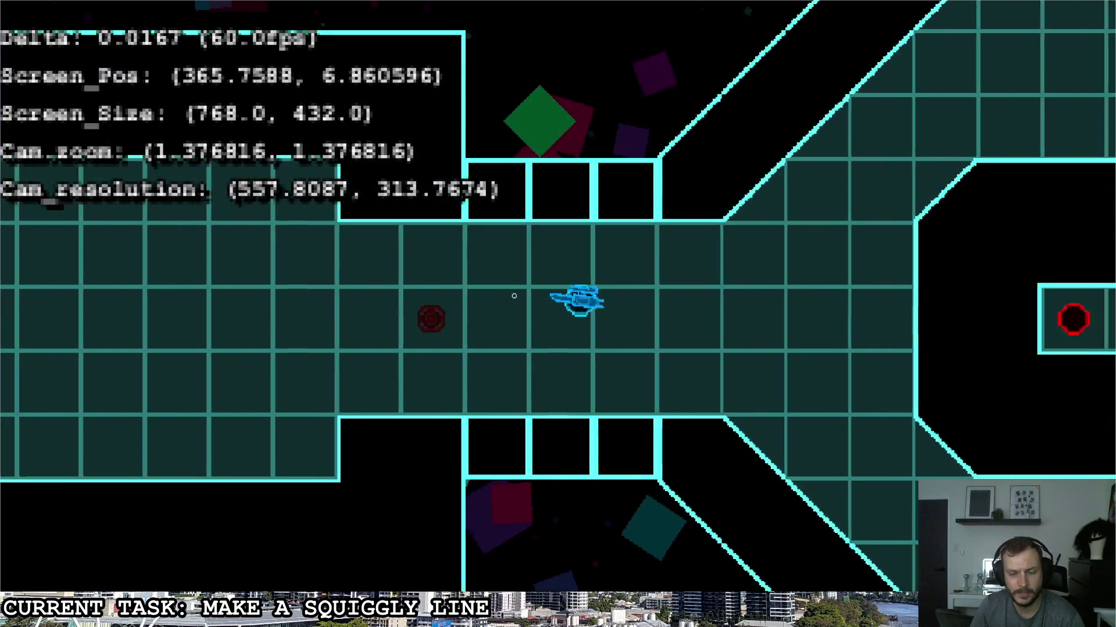
pyautogui.press('a')
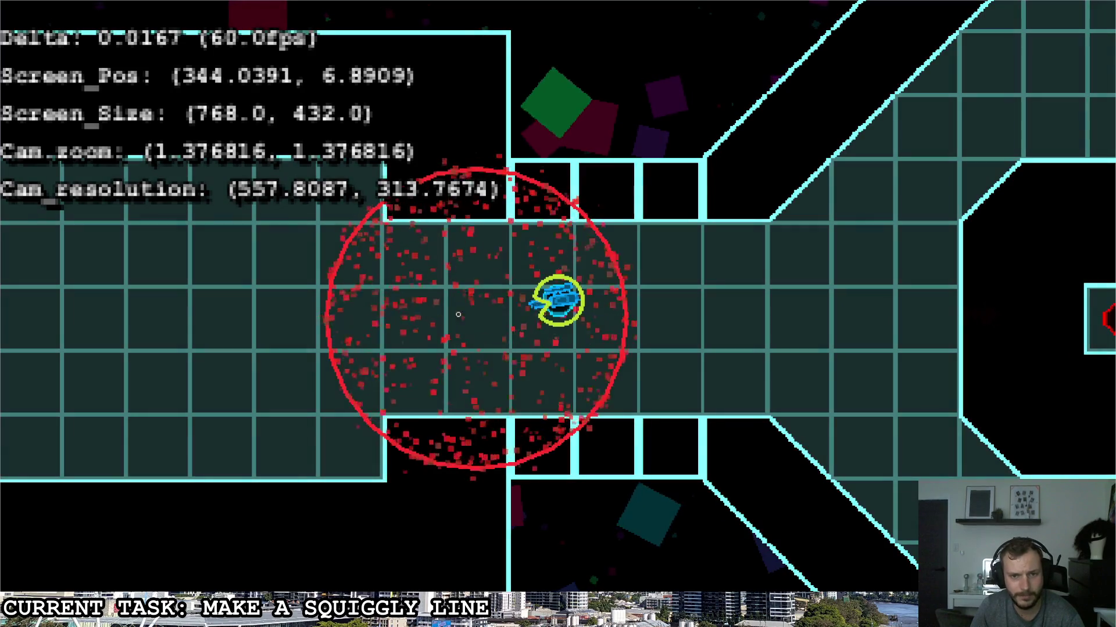
pyautogui.press('d')
pyautogui.press('s')
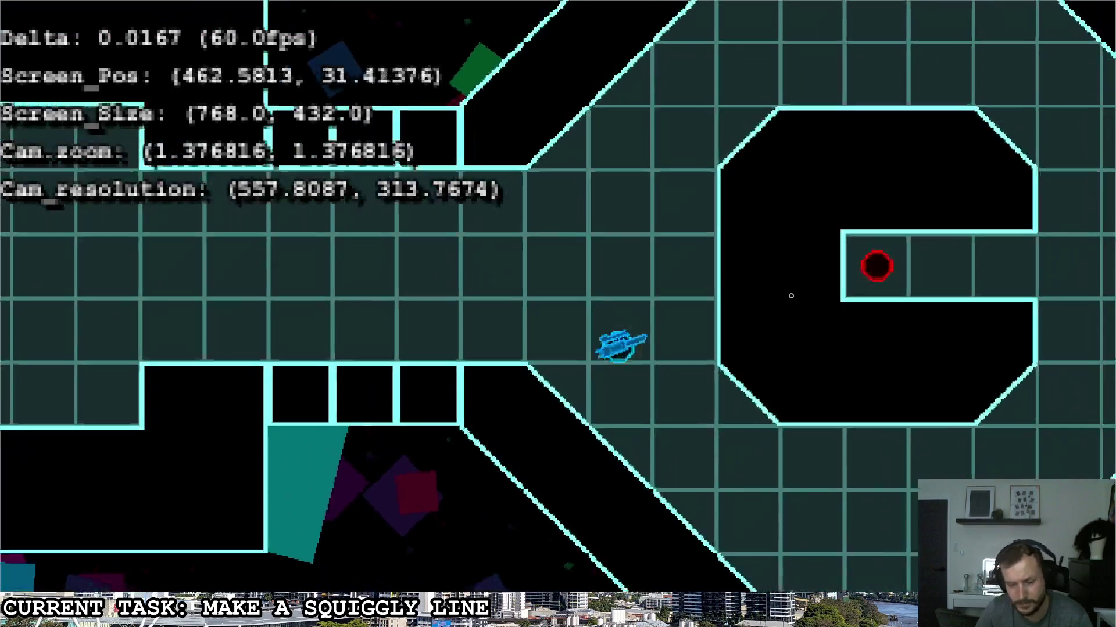
pyautogui.press('w')
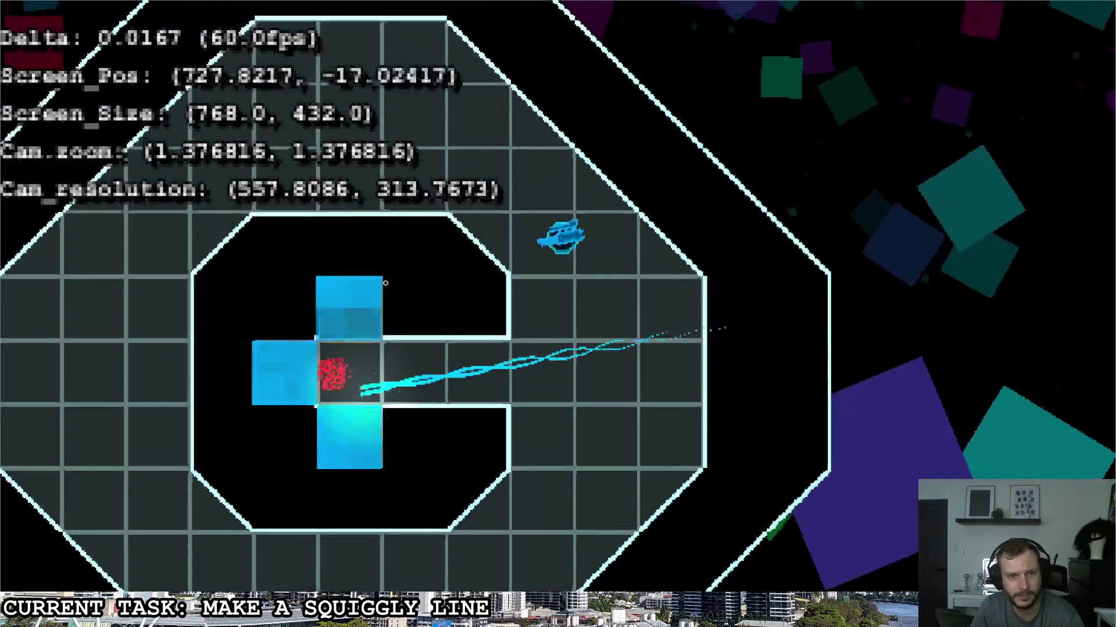
pyautogui.press('d')
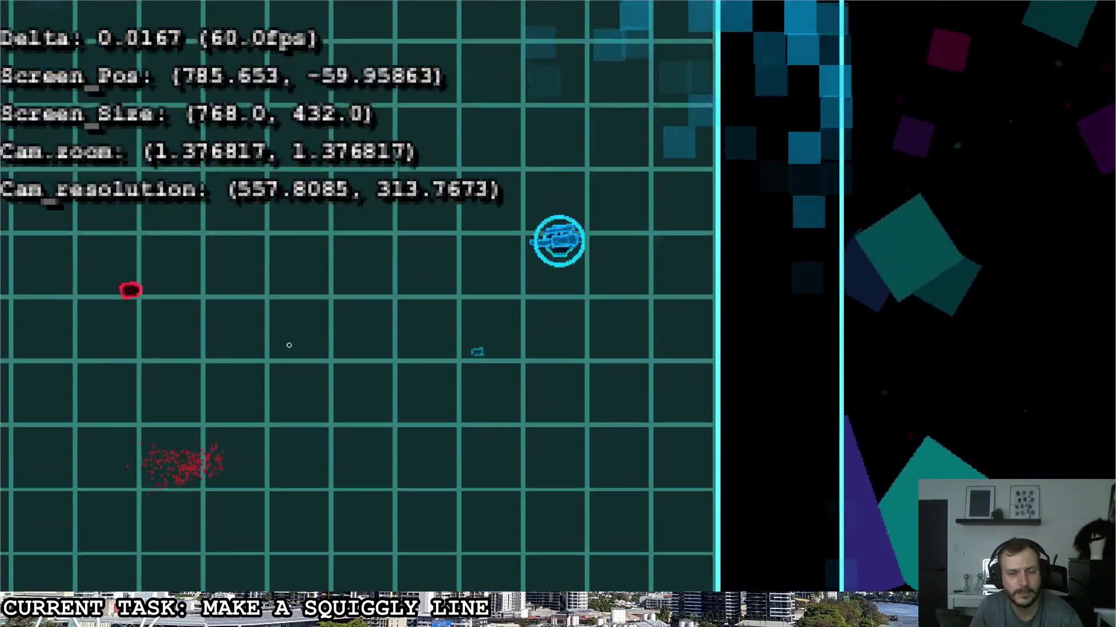
pyautogui.press('a')
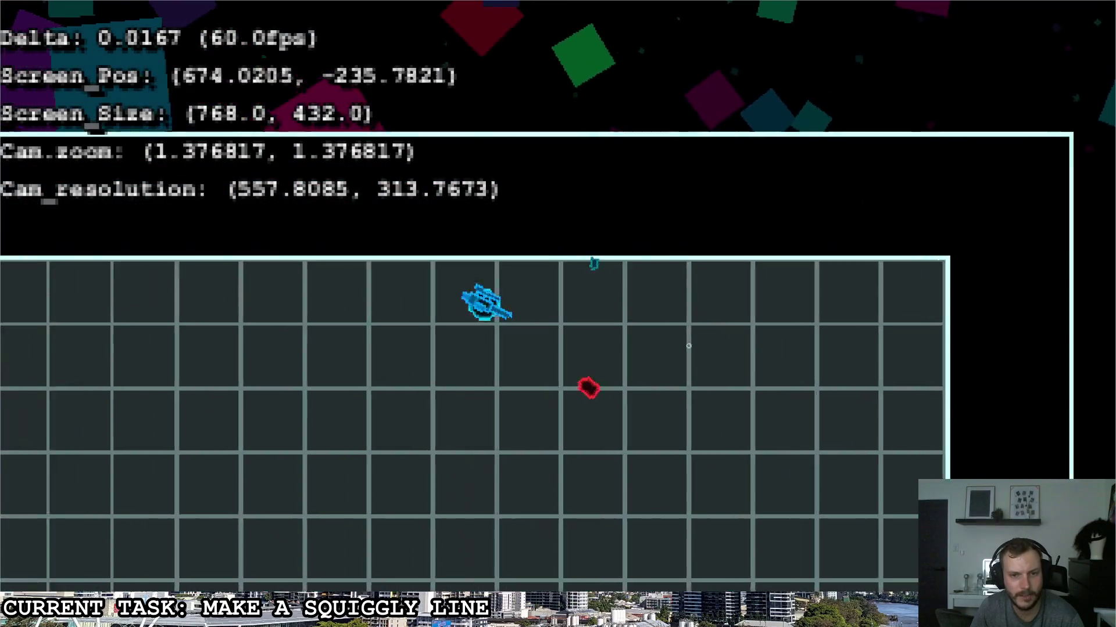
pyautogui.press('s')
pyautogui.click(755, 273)
# - Keep flying and firing squiggly shots at enemies until the debugger breaks at gun.gd line 125
pyautogui.press('d')
pyautogui.press('s')
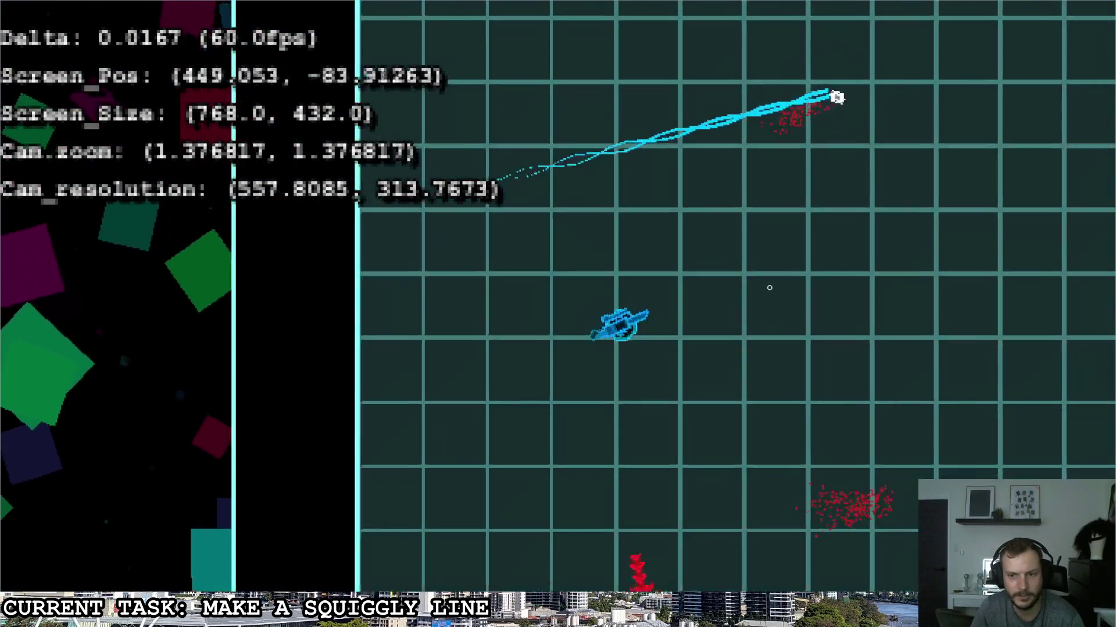
pyautogui.press('w')
pyautogui.click(390, 571)
pyautogui.click(391, 571)
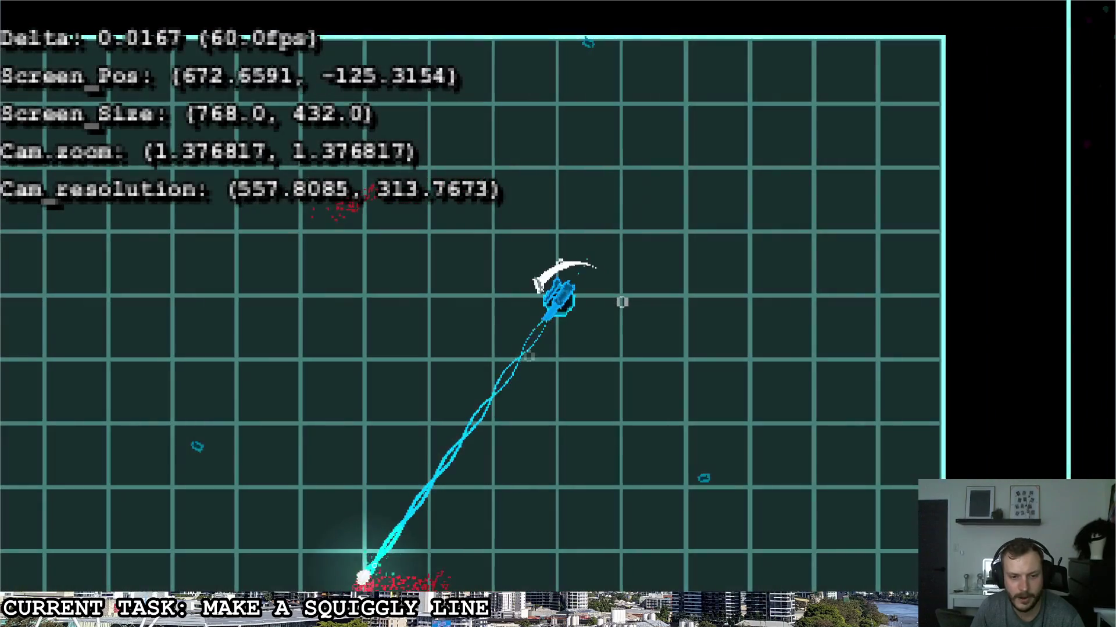
pyautogui.press('s')
pyautogui.press('d')
pyautogui.press('a')
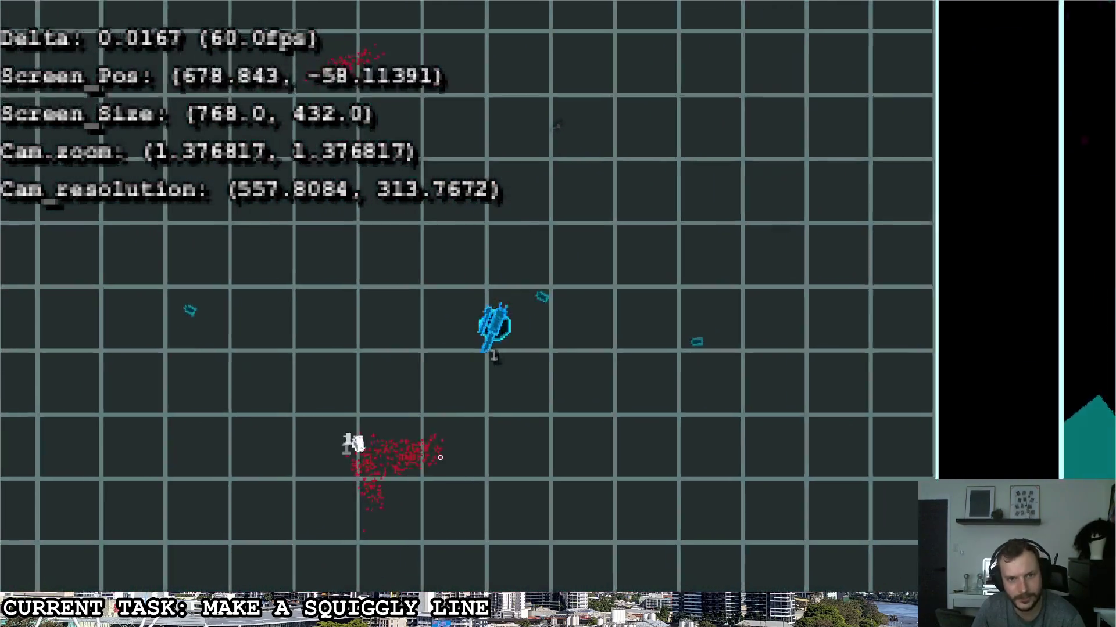
pyautogui.press('w')
pyautogui.click(585, 479)
pyautogui.press('w')
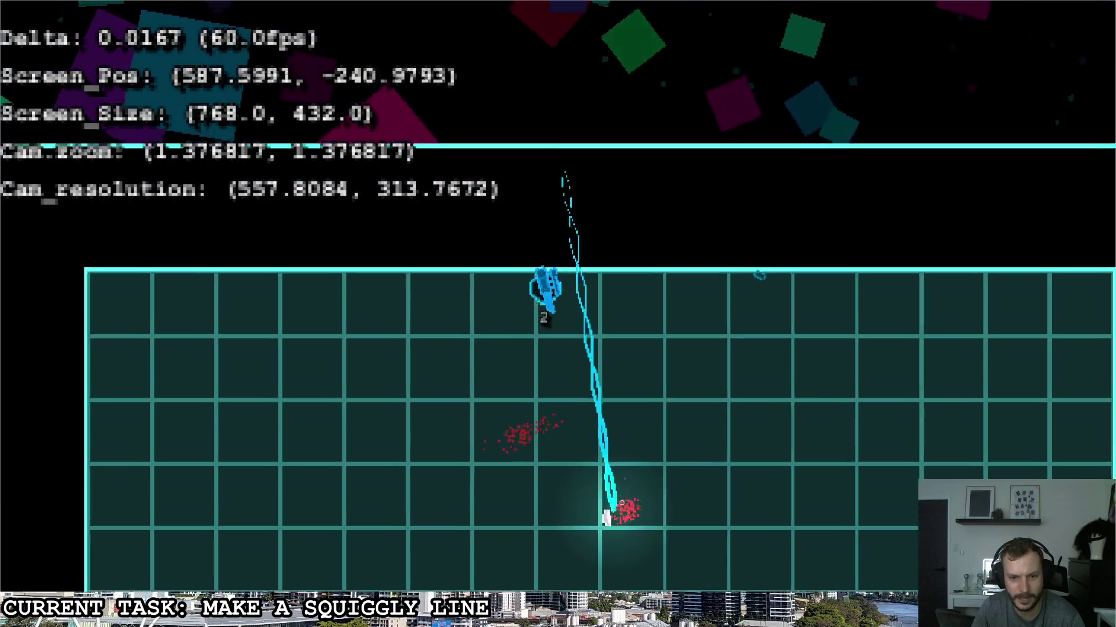
pyautogui.press('a')
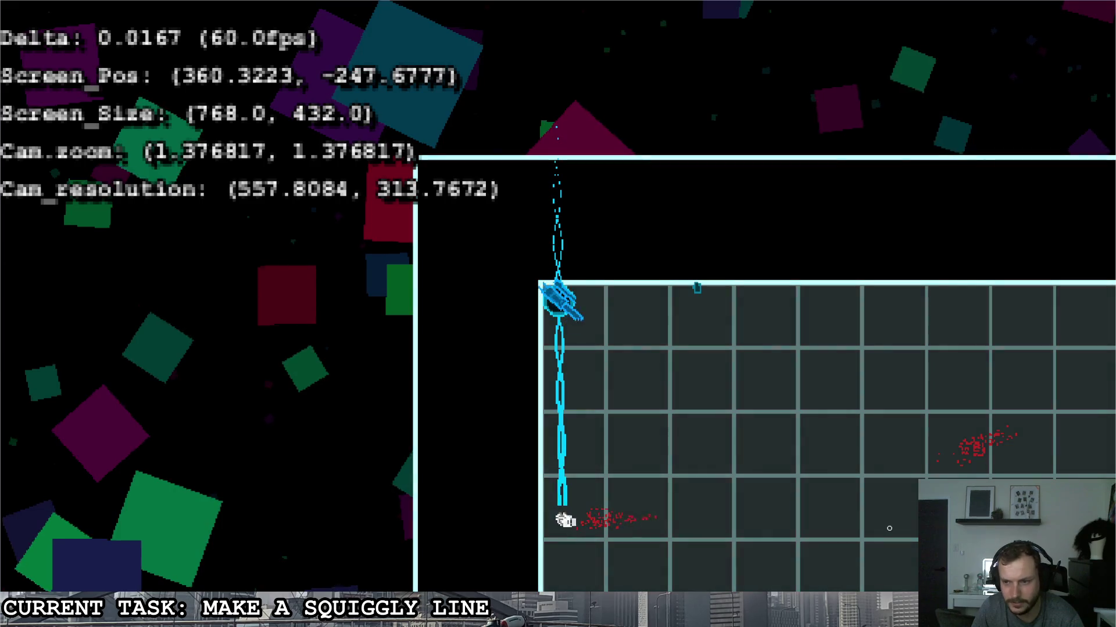
pyautogui.click(747, 584)
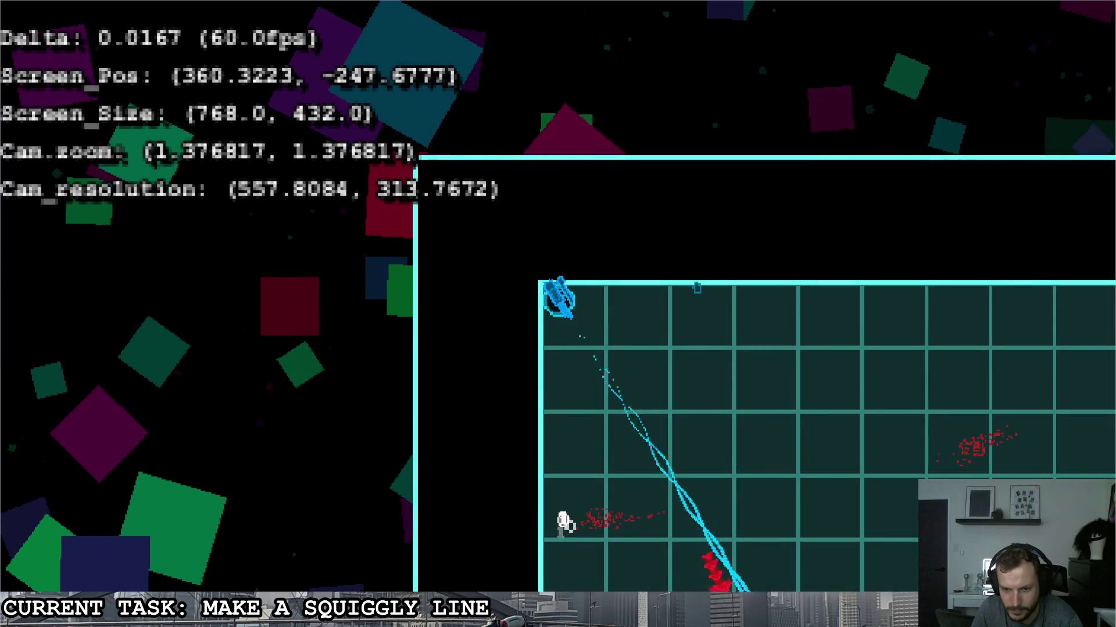
pyautogui.click(662, 586)
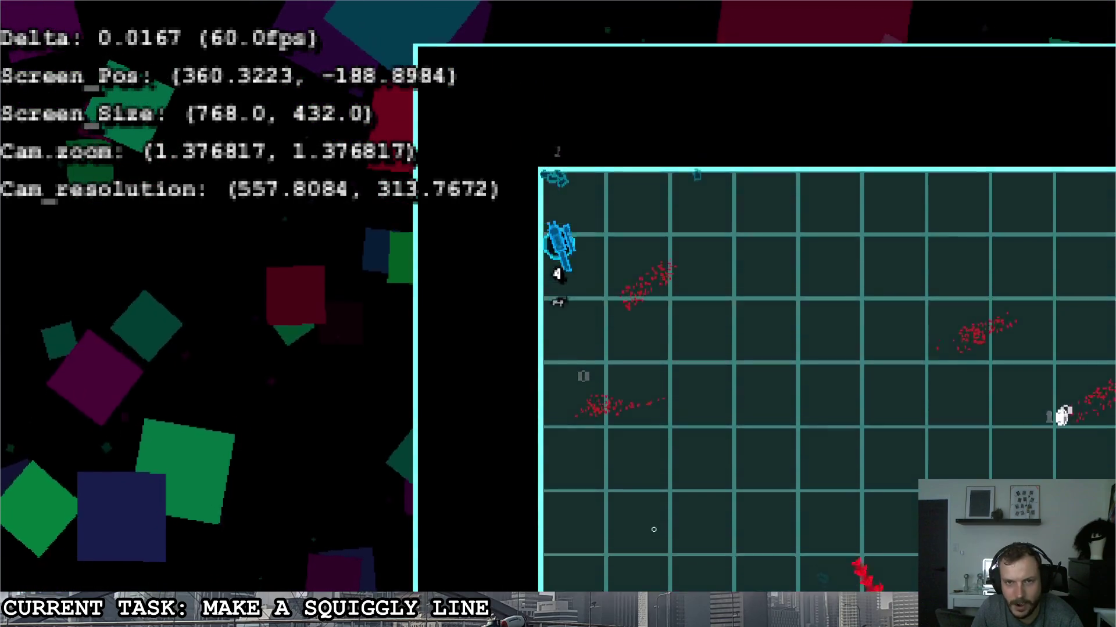
pyautogui.click(737, 588)
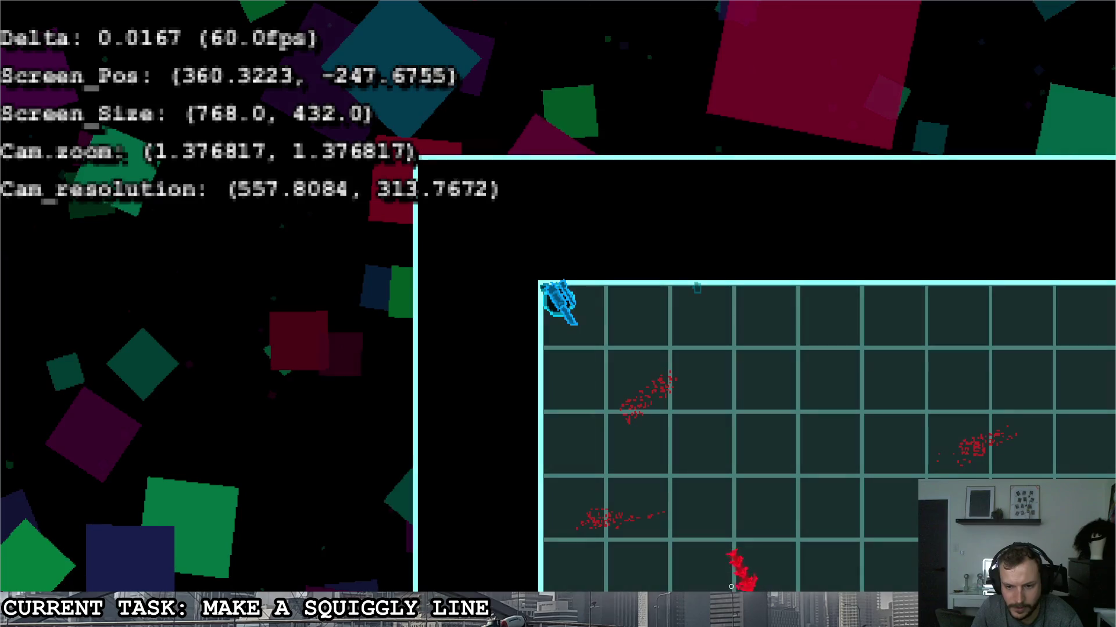
pyautogui.click(669, 584)
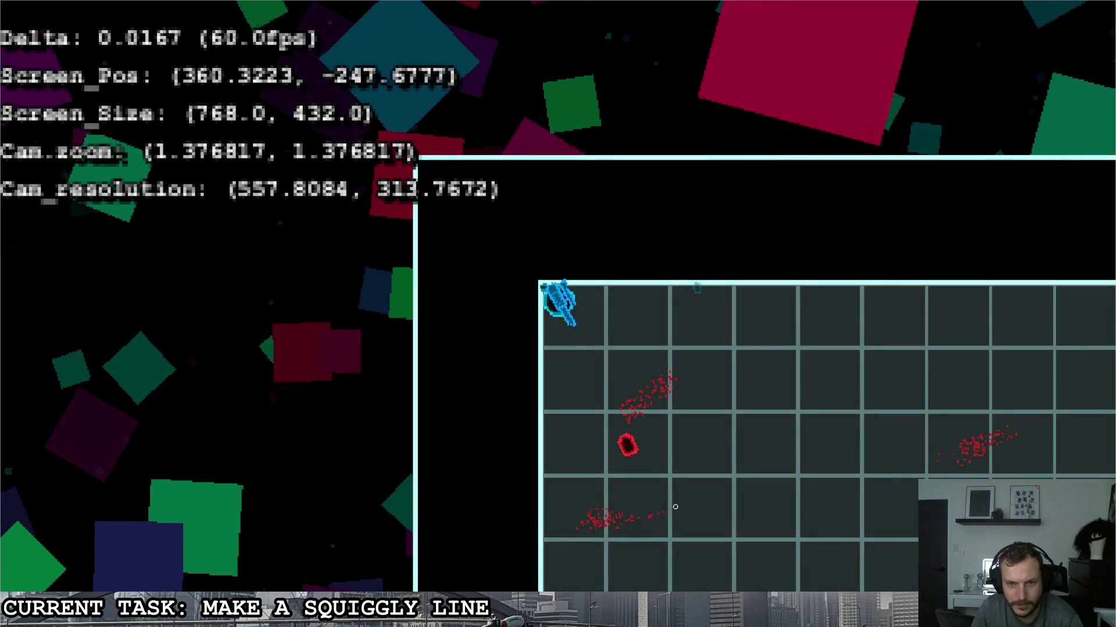
pyautogui.write('sssssssss')
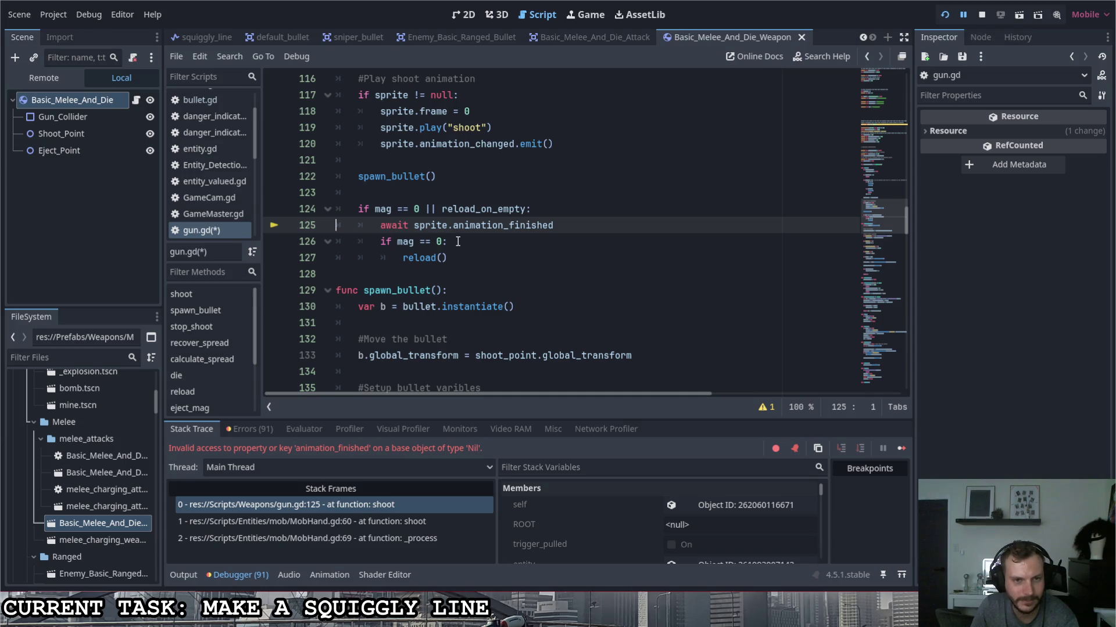
# - Locate the blank line after spawn_bullet() in shoot() for a sprite check
pyautogui.press('Tab')
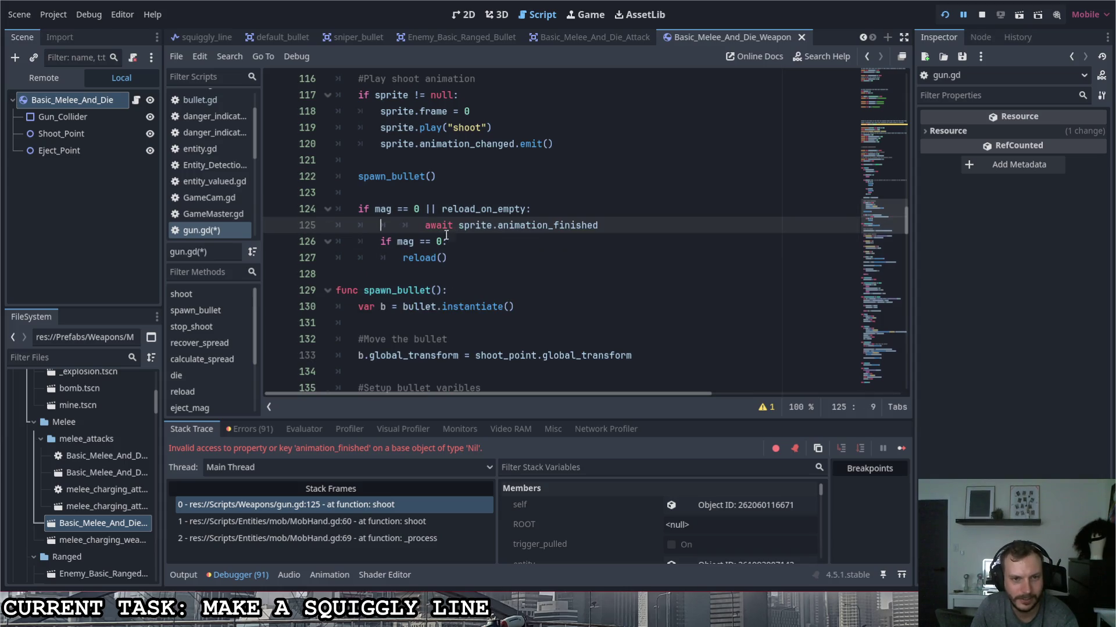
pyautogui.press('BackSpace')
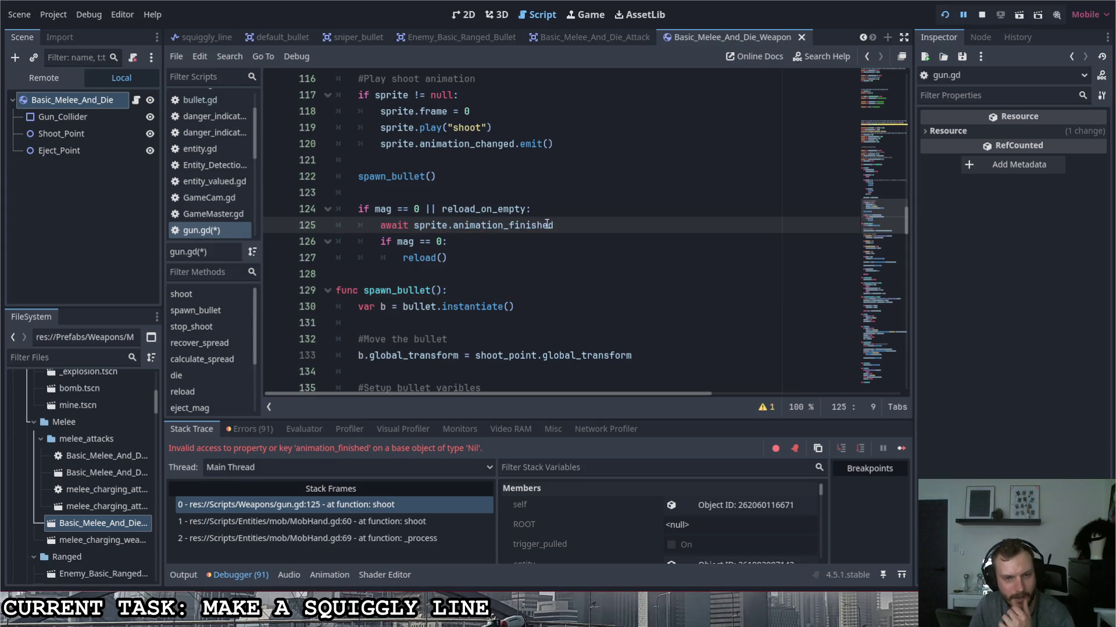
pyautogui.scroll(2, 541, 215)
pyautogui.scroll(-1, 528, 227)
pyautogui.scroll(-1, 526, 227)
pyautogui.scroll(2, 521, 225)
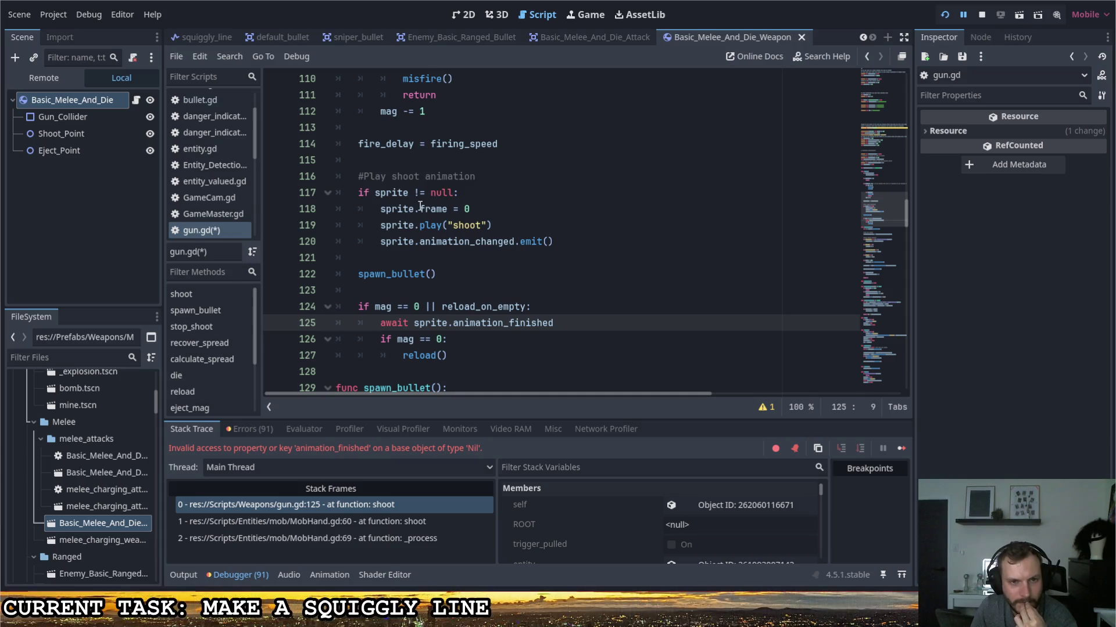
pyautogui.scroll(-1, 397, 199)
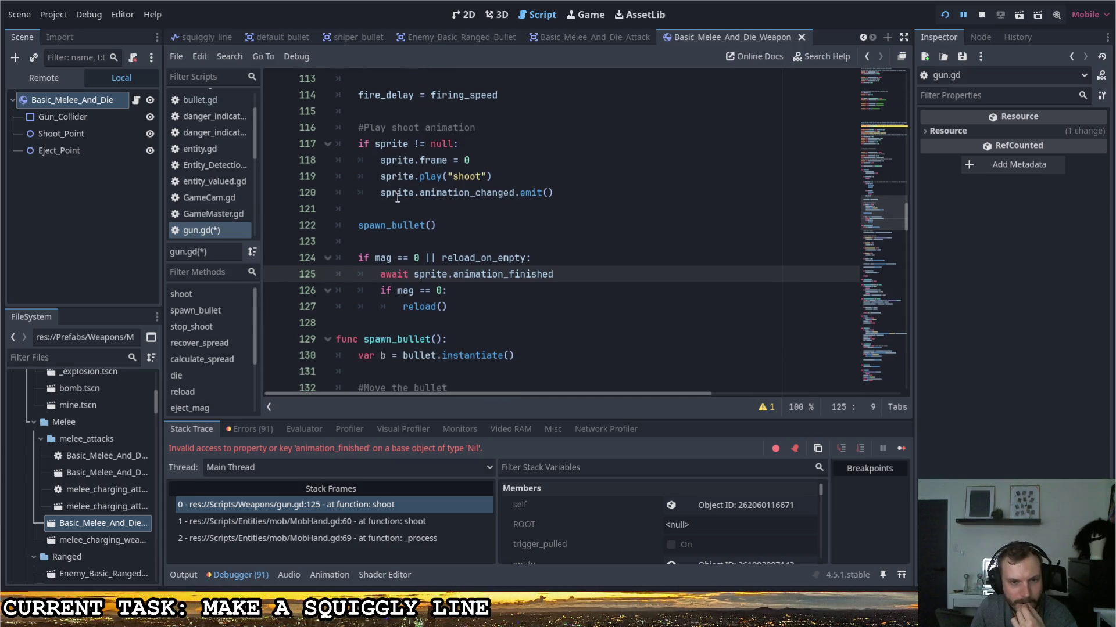
pyautogui.click(413, 247)
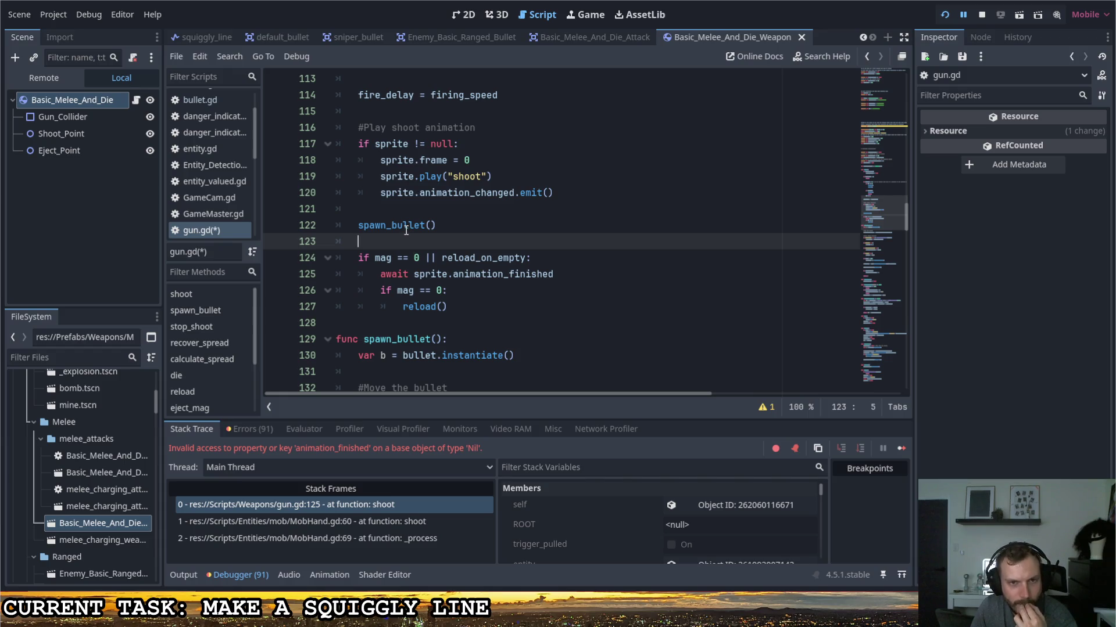
pyautogui.scroll(1, 412, 233)
pyautogui.scroll(-2, 421, 237)
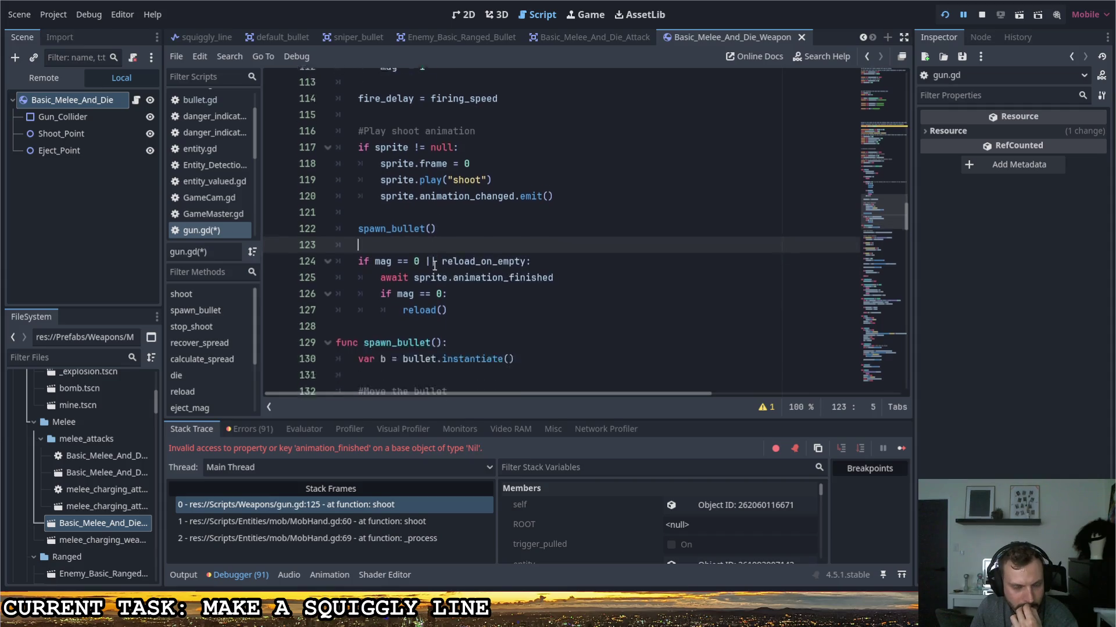
pyautogui.scroll(1, 430, 242)
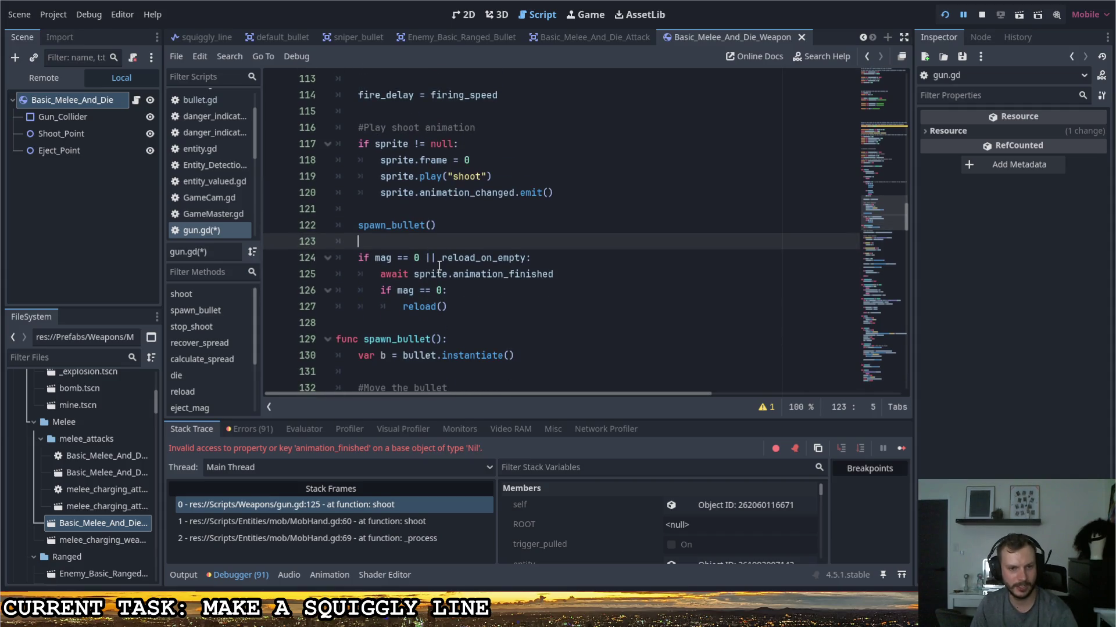
# - Write an is_instance_valid(sprite) check with a return after spawn_bullet()
pyautogui.press('Return')
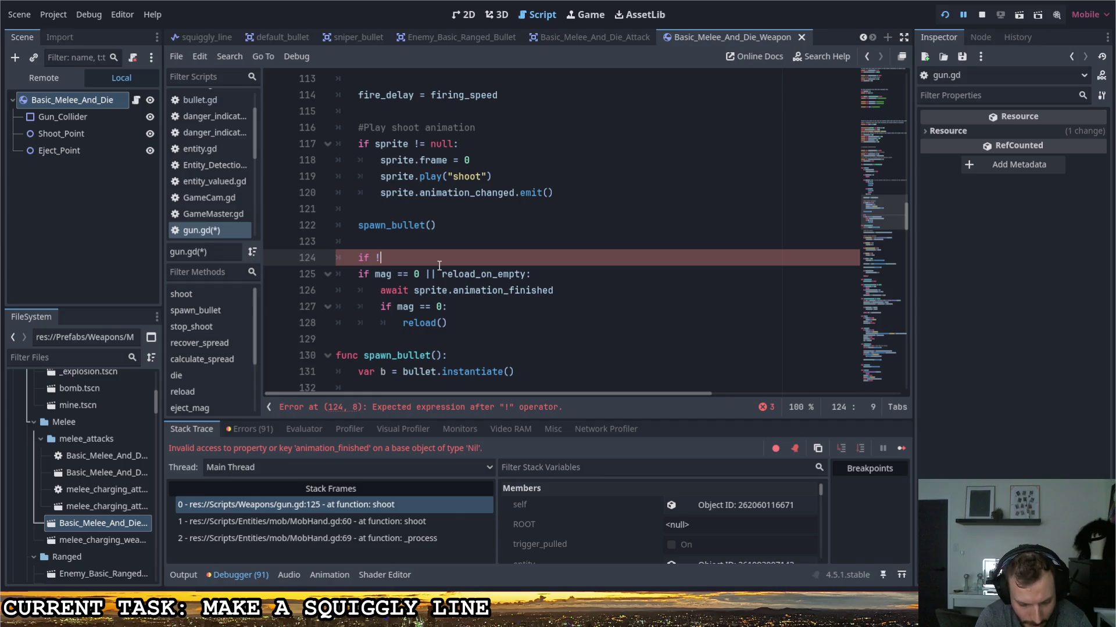
pyautogui.write('_instan')
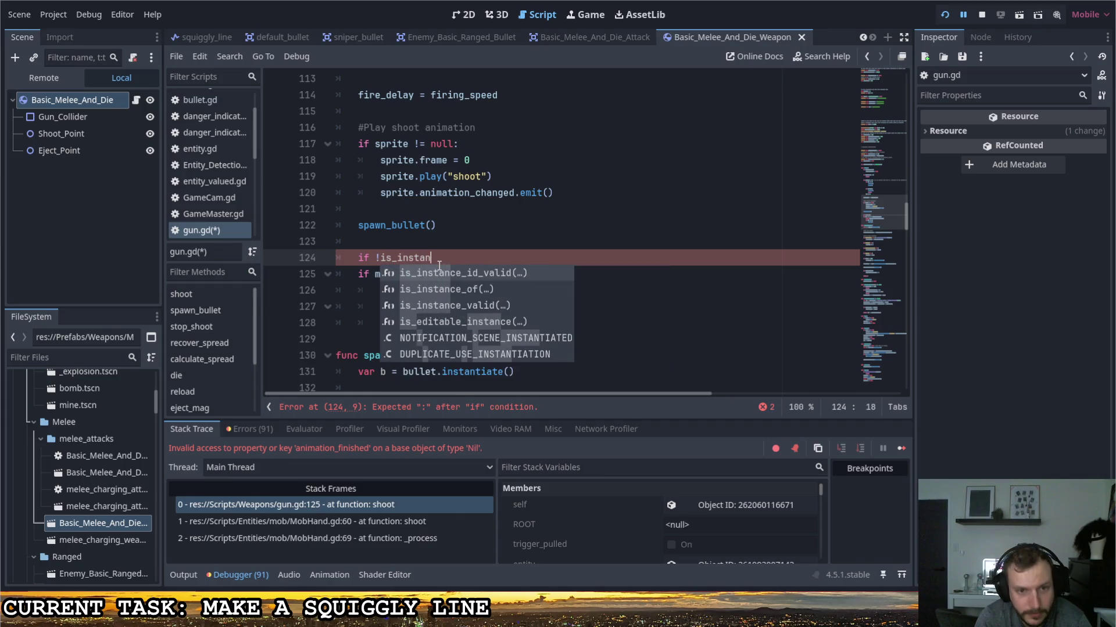
pyautogui.press('Down')
pyautogui.press('Return')
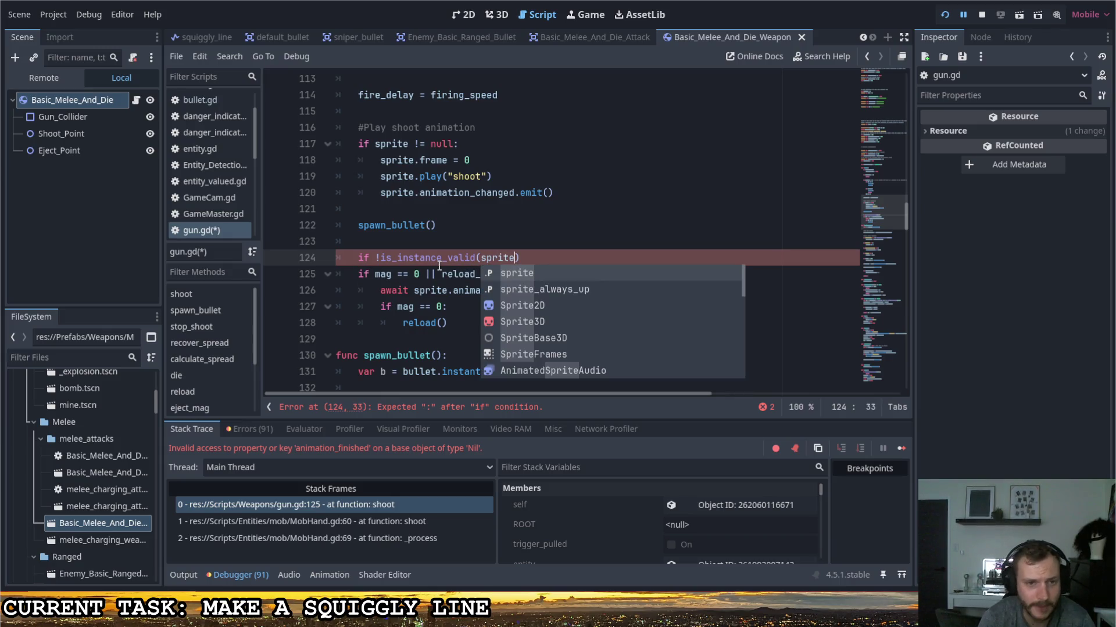
pyautogui.write('):')
pyautogui.press('Return')
pyautogui.write('return')
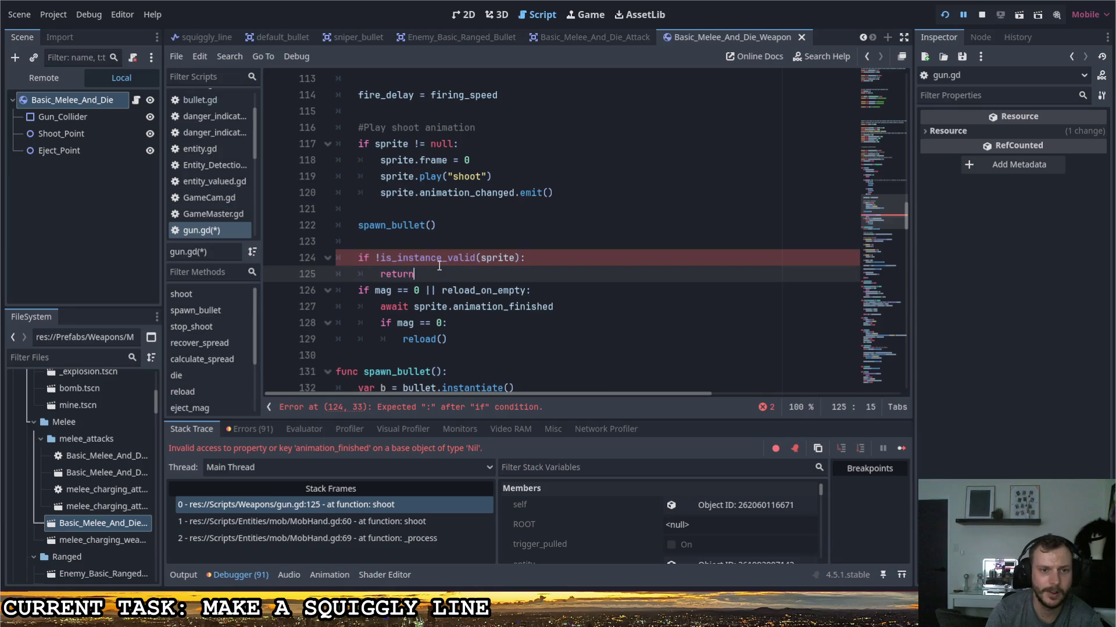
pyautogui.press('Return')
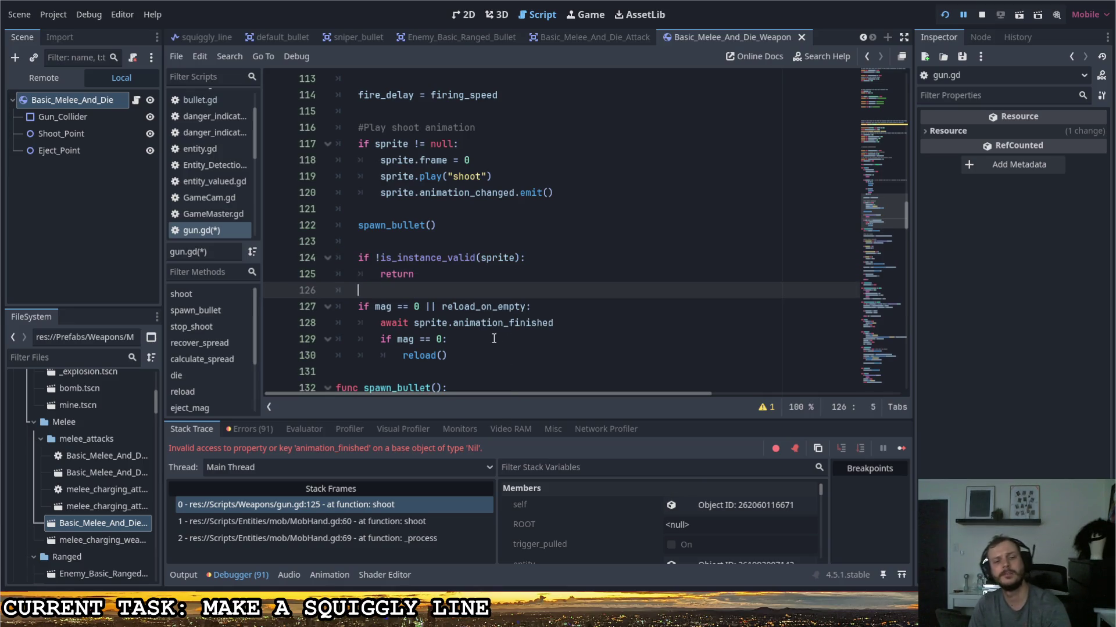
pyautogui.press('BackSpace')
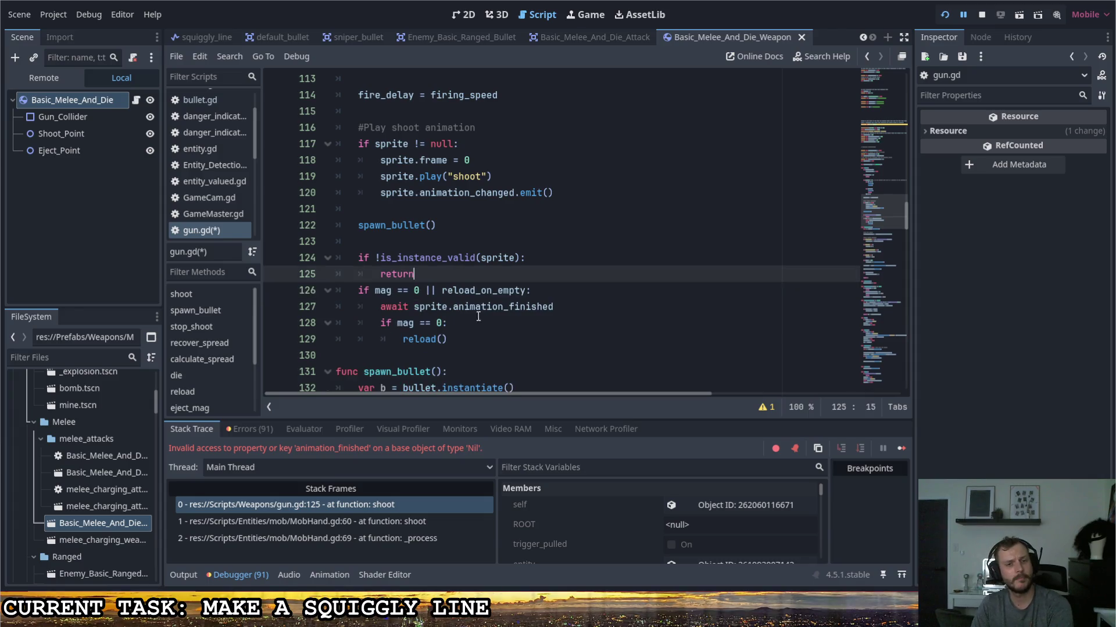
# - Move the validity check into the reload block above the await, indent the await under it, and save
pyautogui.moveTo(414, 274); pyautogui.dragTo(358, 259)
pyautogui.hotkey('ctrl', 'c')
pyautogui.press('BackSpace')
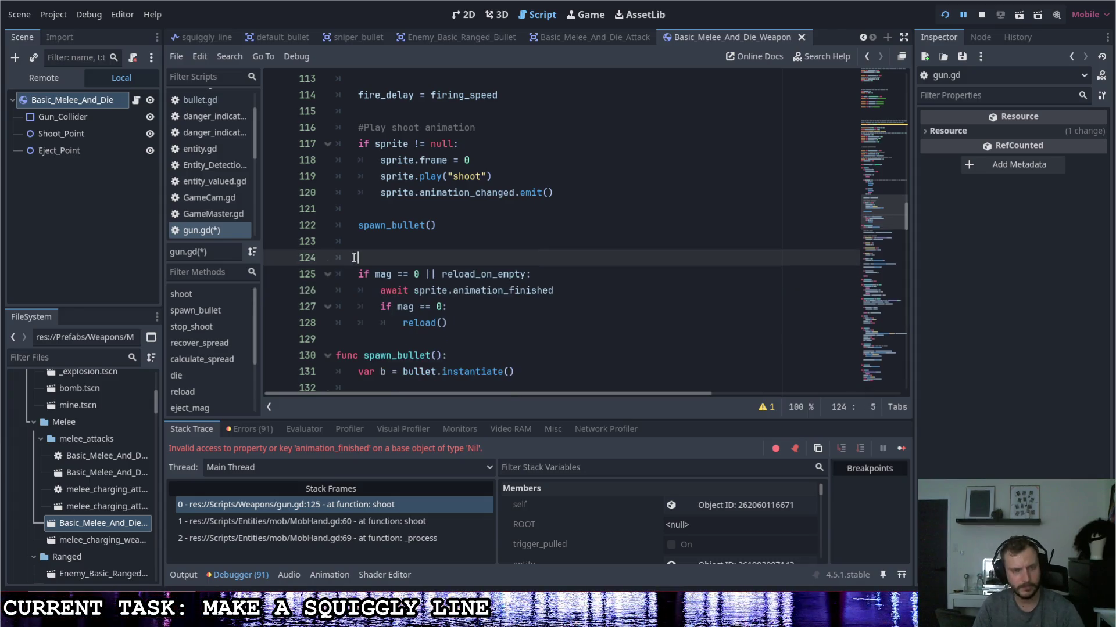
pyautogui.press('BackSpace')
pyautogui.press('BackSpace')
pyautogui.click(552, 257)
pyautogui.press('Return')
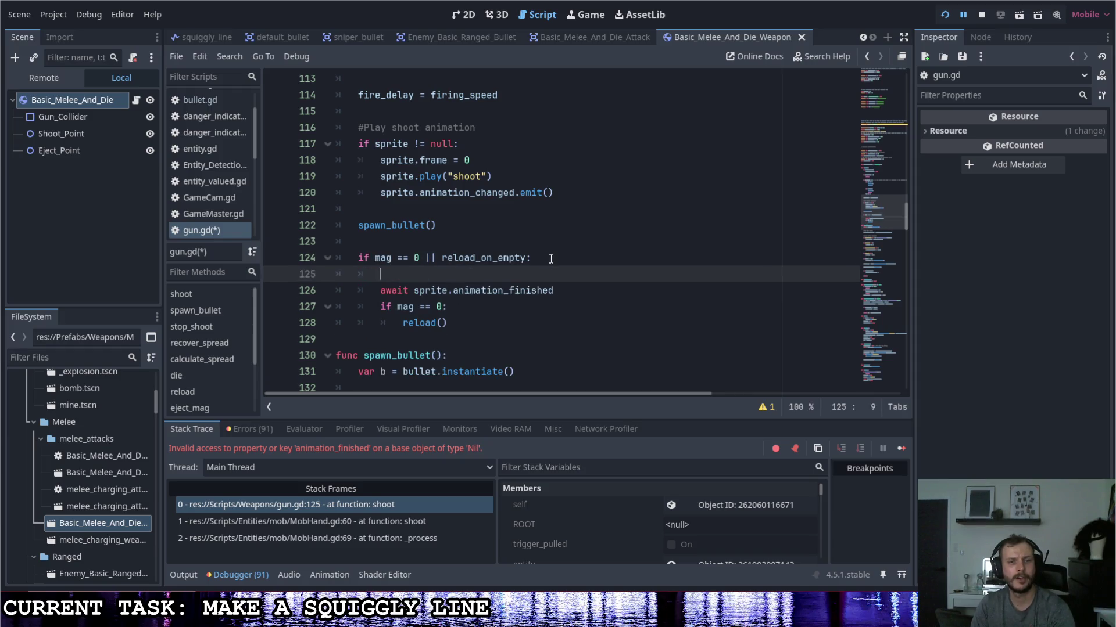
pyautogui.hotkey('ctrl', 'v')
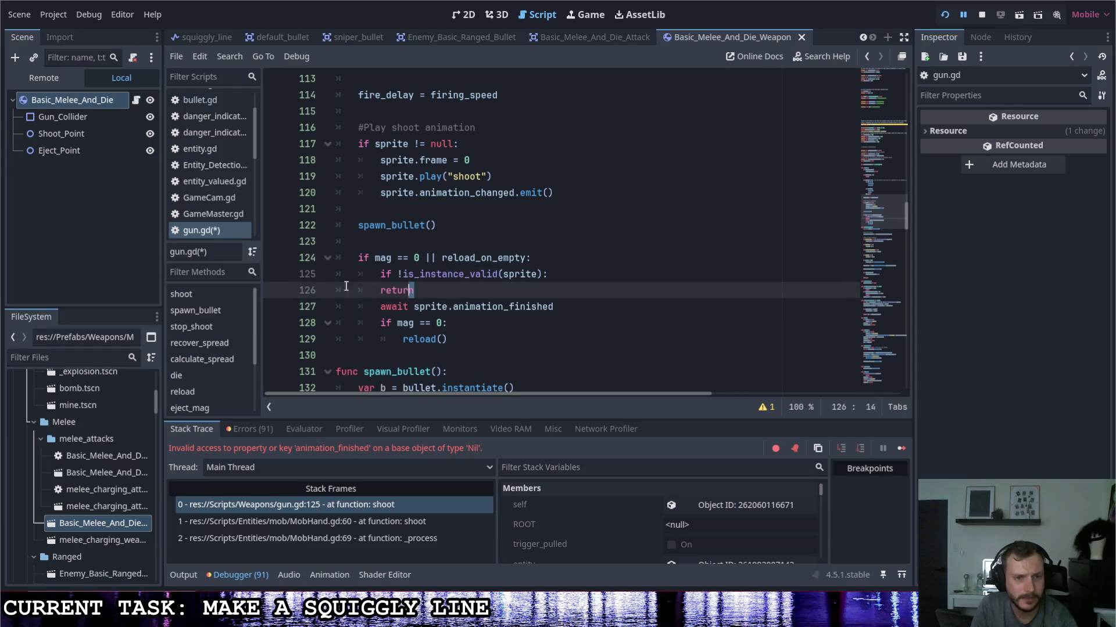
pyautogui.press('BackSpace')
pyautogui.press('BackSpace')
pyautogui.press('BackSpace')
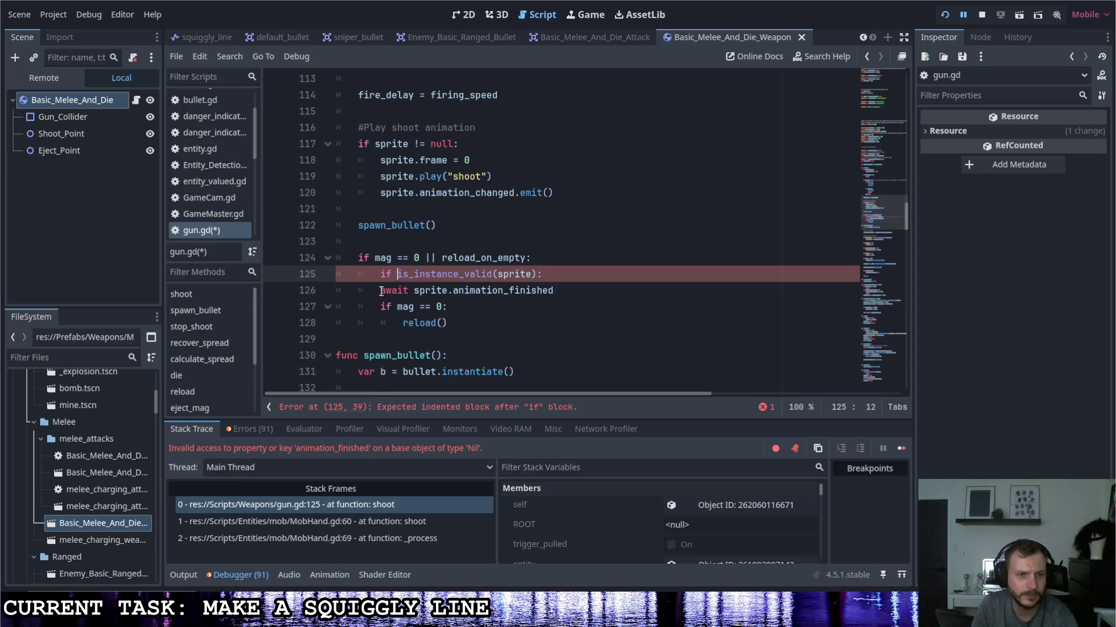
pyautogui.click(380, 291)
pyautogui.click(553, 273)
pyautogui.hotkey('ctrl', 's')
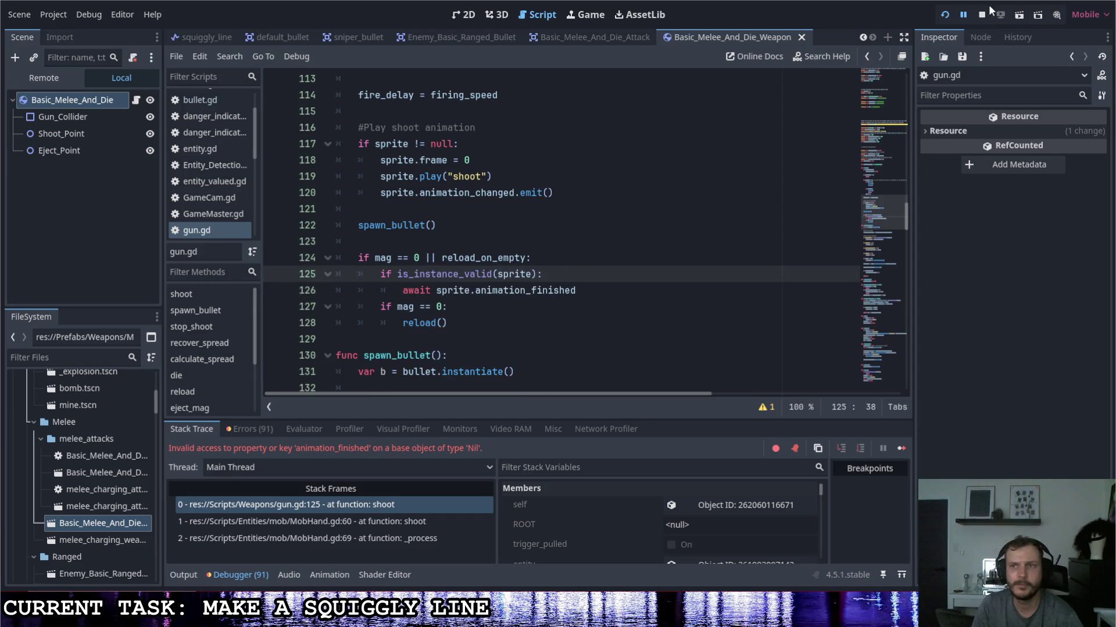
# - Relaunch the game, fire a squiggly cyan shot, and dash the ship through the red enemy
pyautogui.click(948, 13)
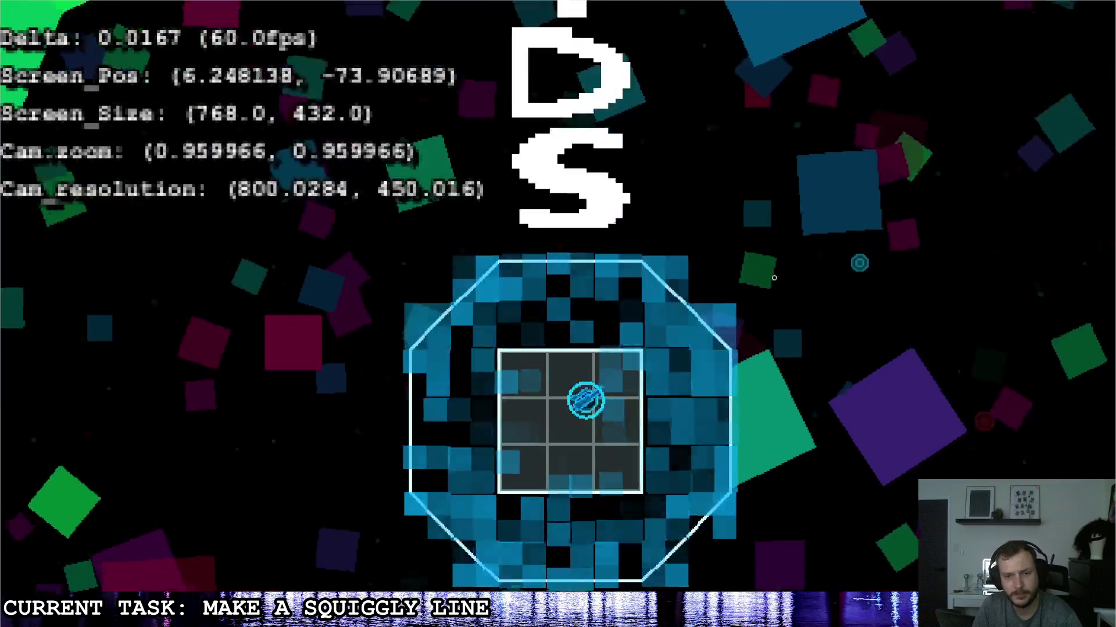
pyautogui.click(791, 233)
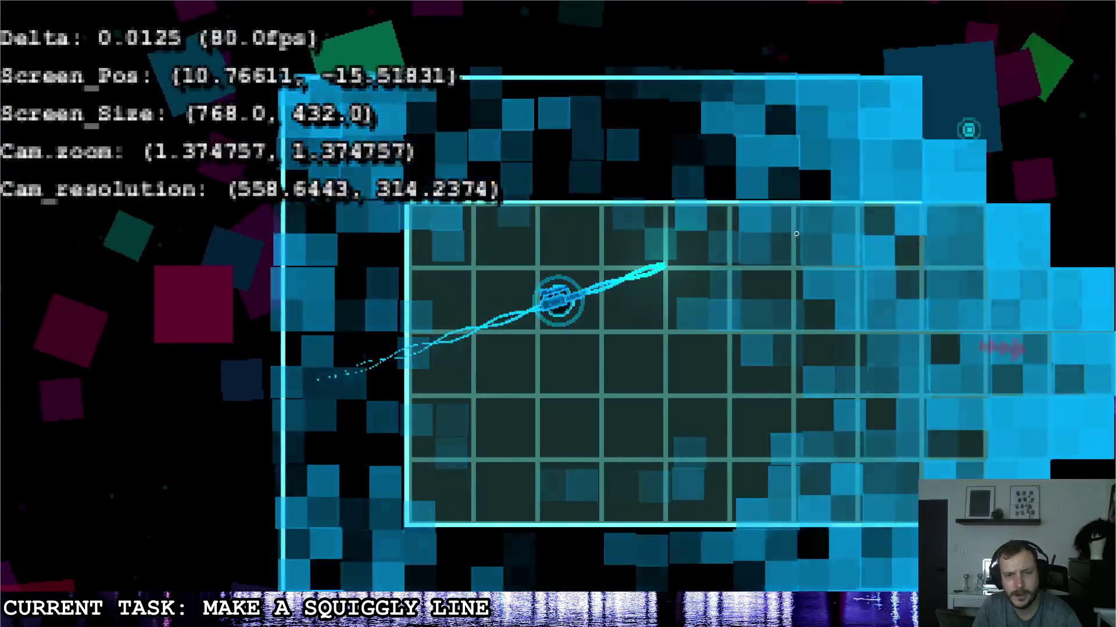
pyautogui.press('d')
pyautogui.press('d')
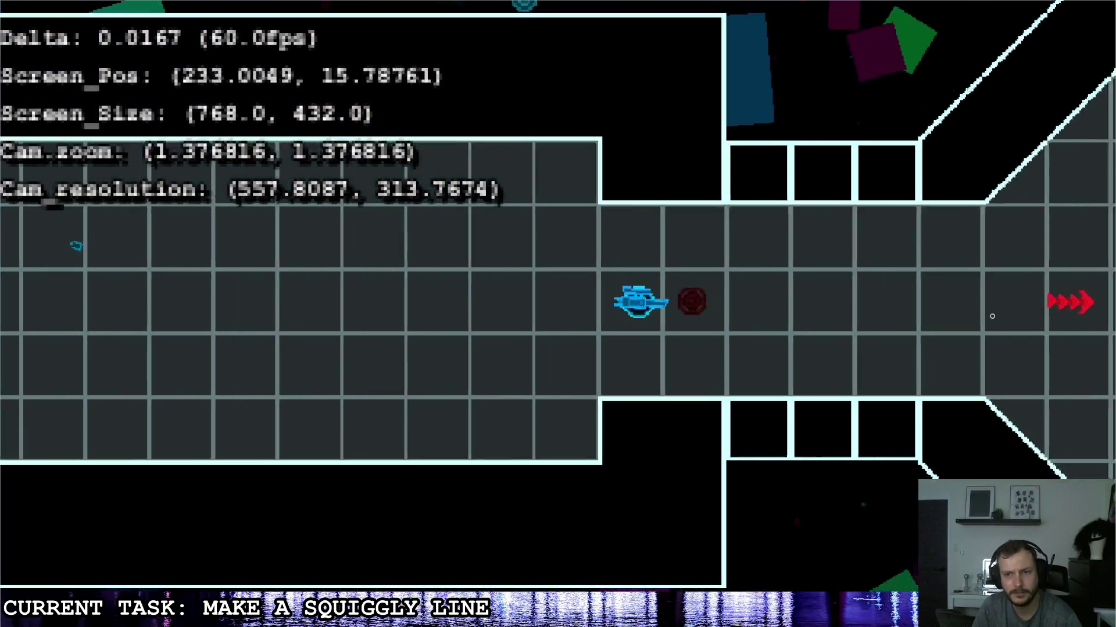
pyautogui.press('a')
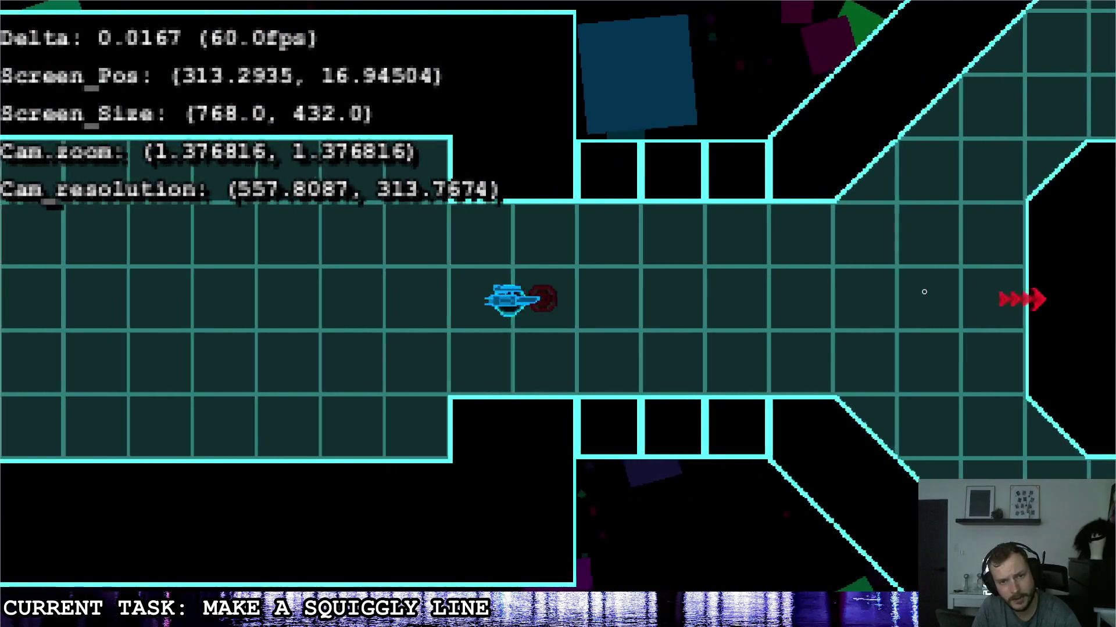
pyautogui.press('d')
pyautogui.press('a')
pyautogui.press('d')
pyautogui.press('space')
pyautogui.press('d')
pyautogui.press('s')
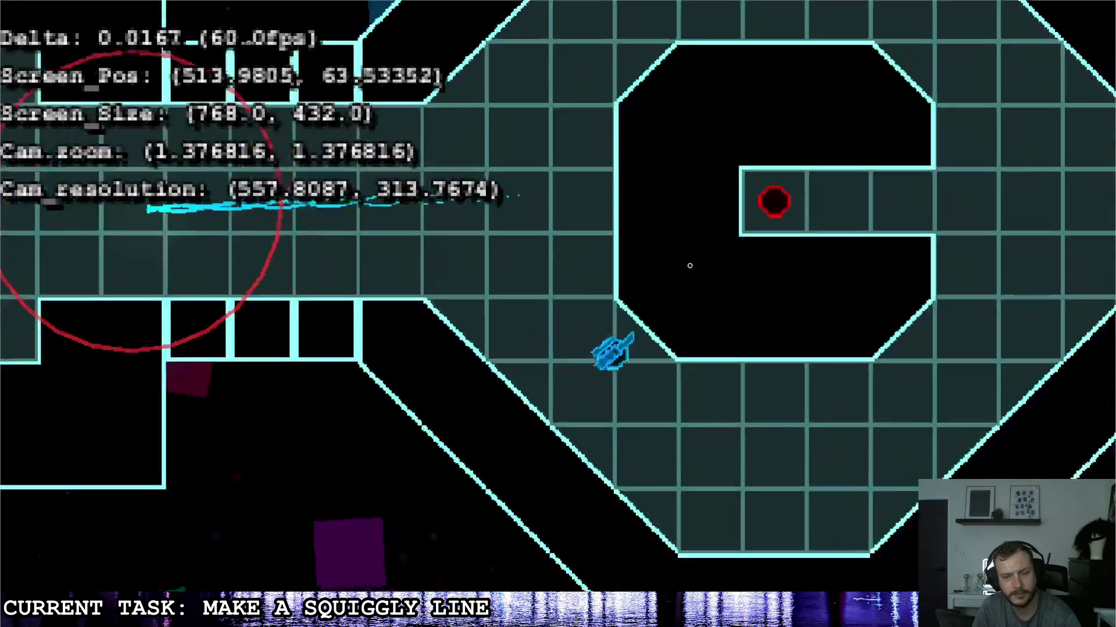
pyautogui.press('w')
pyautogui.press('w')
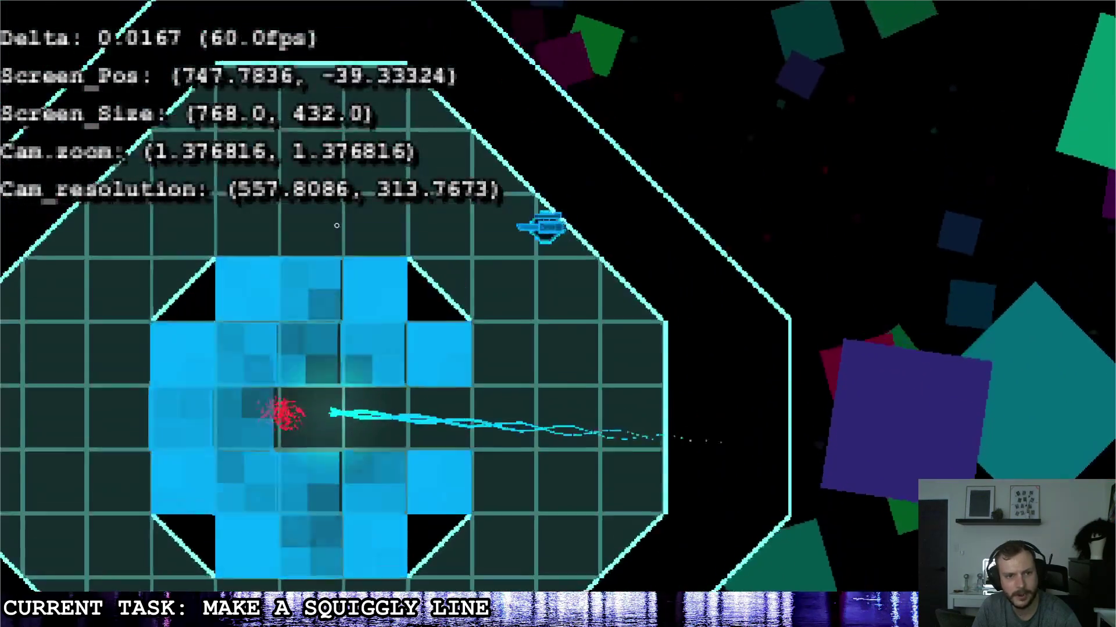
pyautogui.press('a')
pyautogui.press('d')
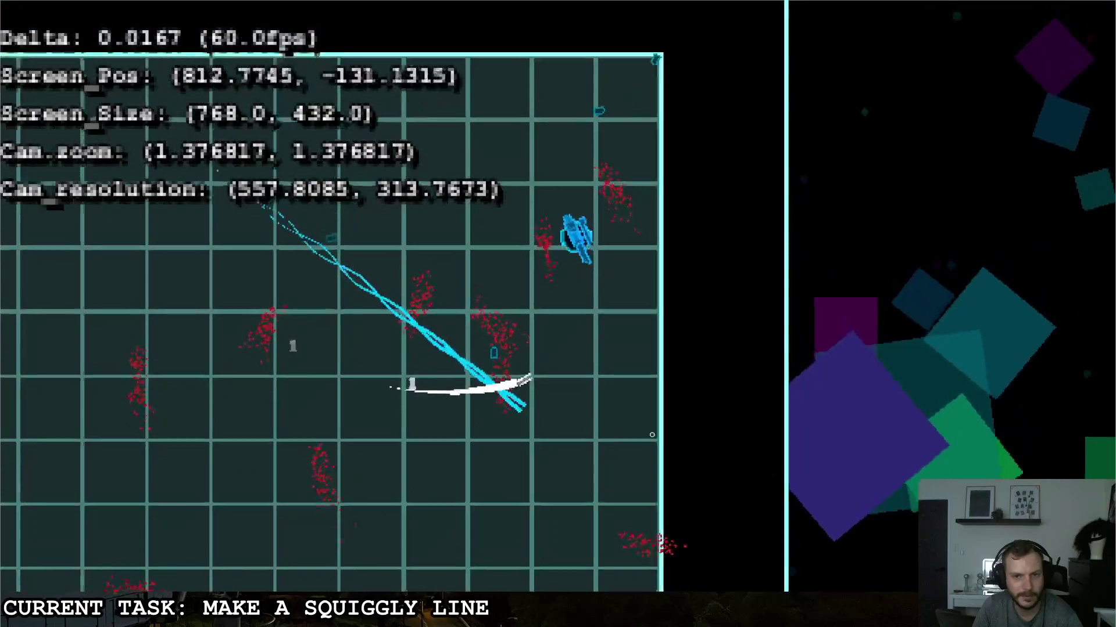
# - Fly the ship around the arena, then pause and quit back to the editor
pyautogui.press('w')
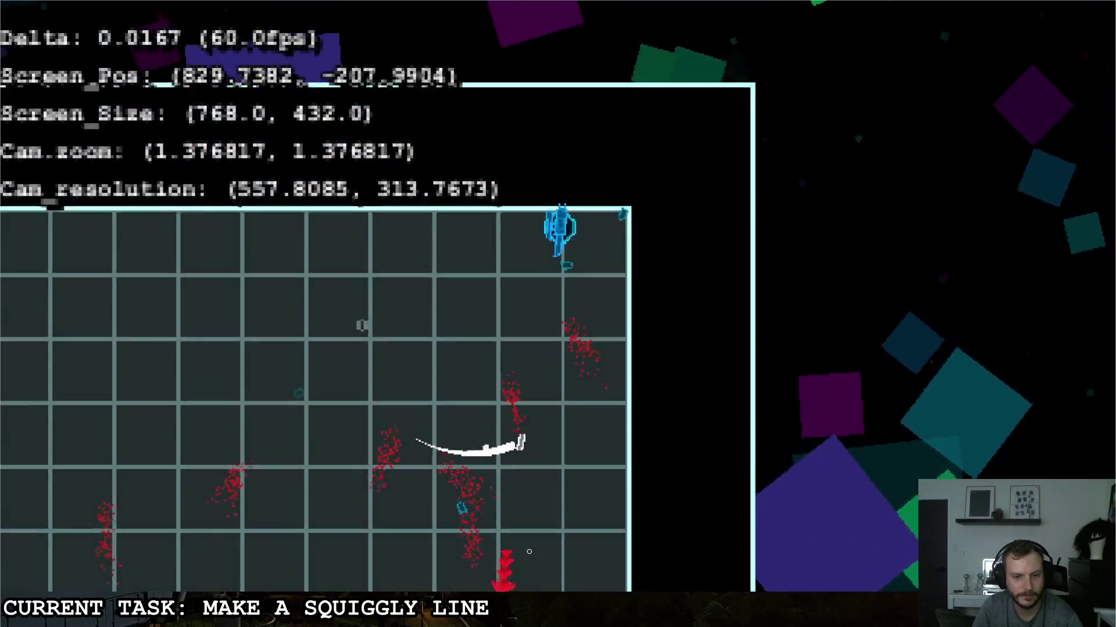
pyautogui.press('s')
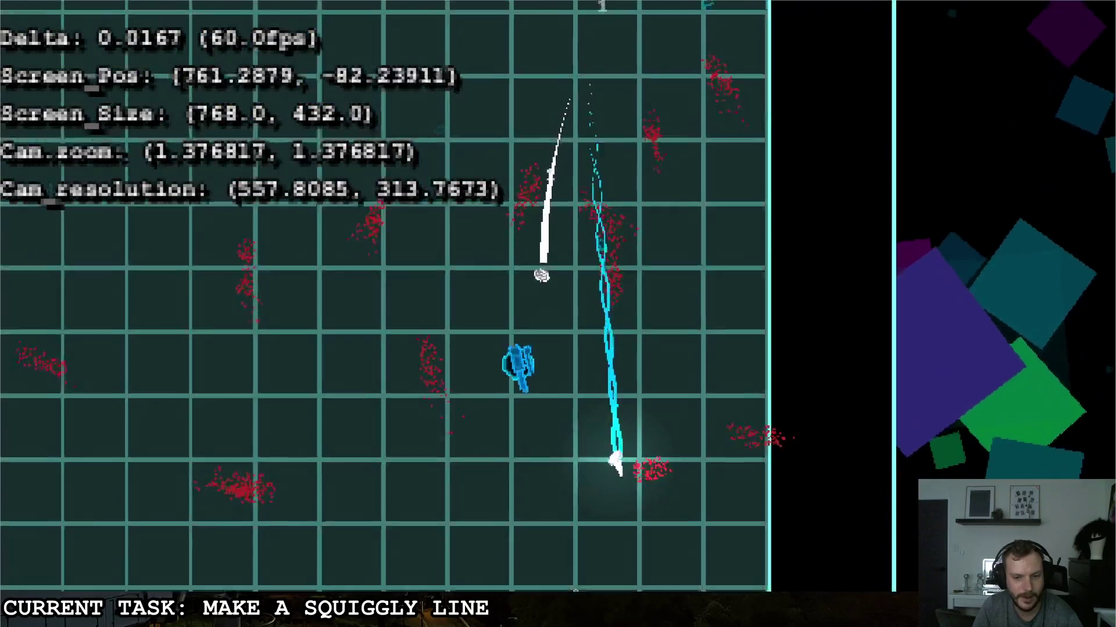
pyautogui.press('a')
pyautogui.press('s')
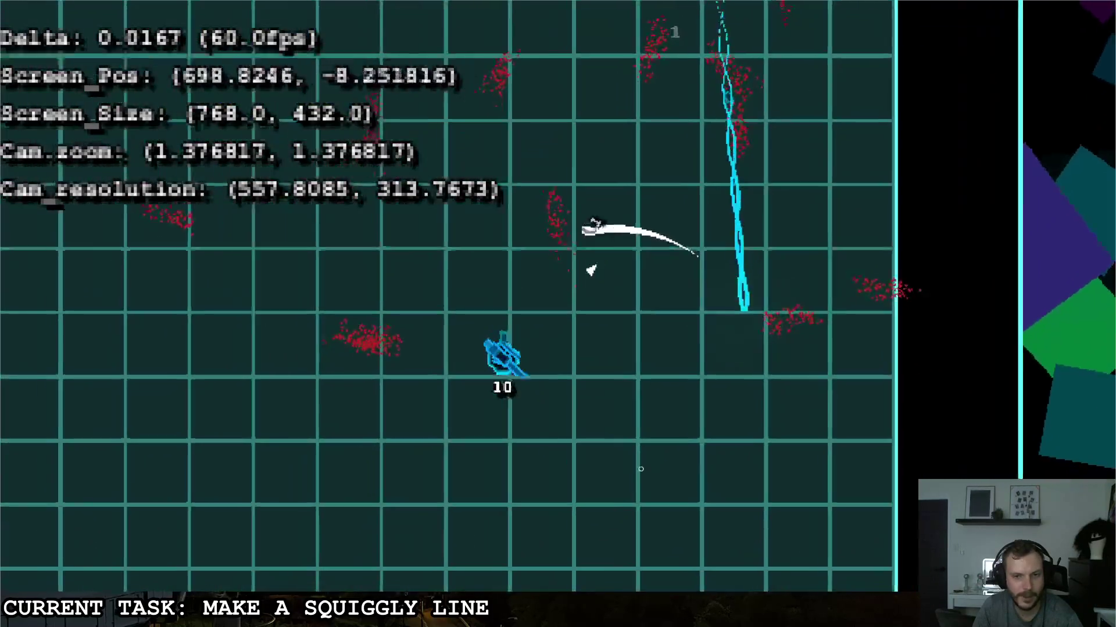
pyautogui.press('w')
pyautogui.press('d')
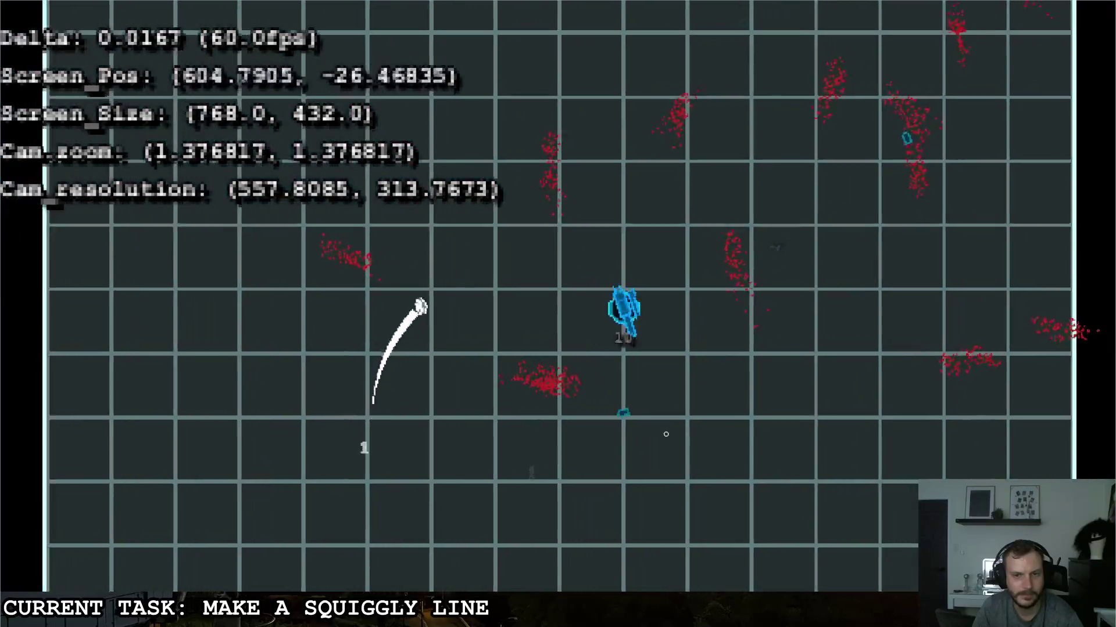
pyautogui.press('s')
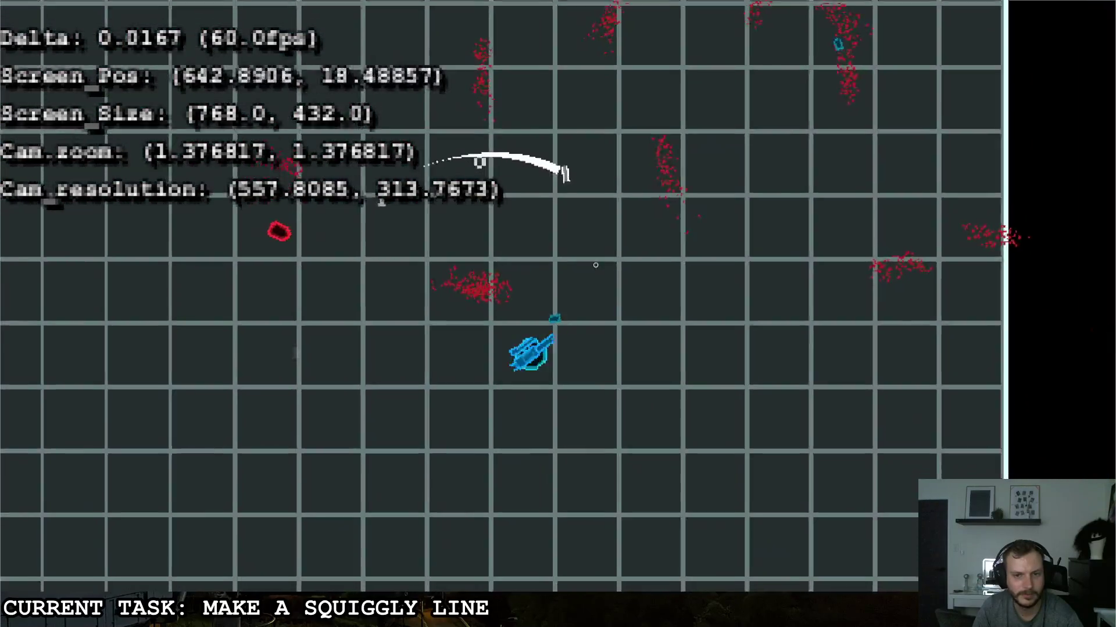
pyautogui.press('a')
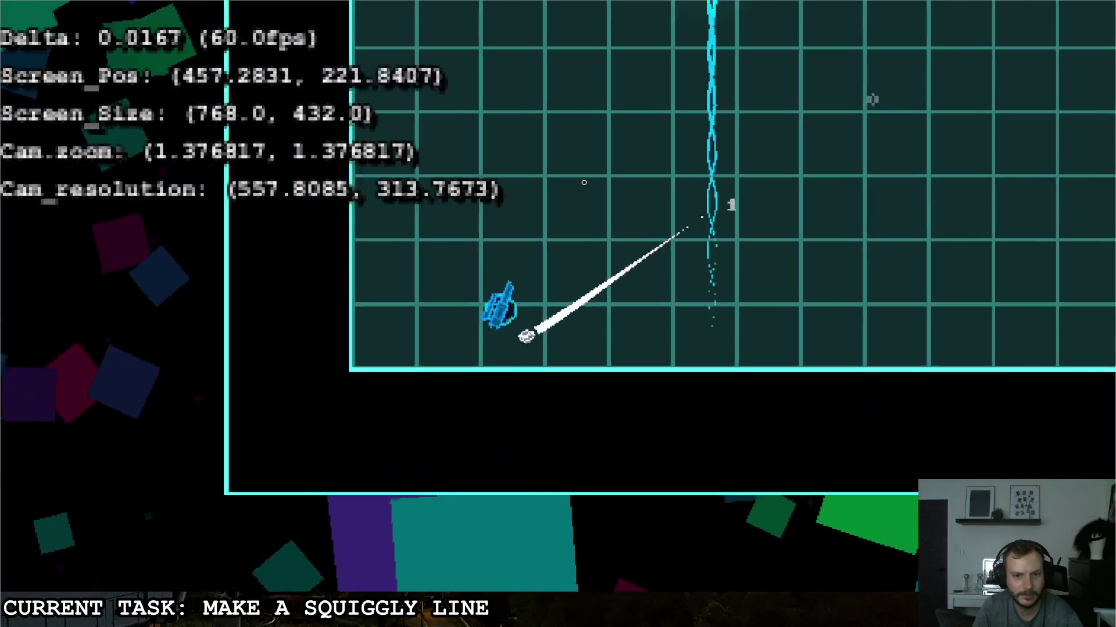
pyautogui.press('w')
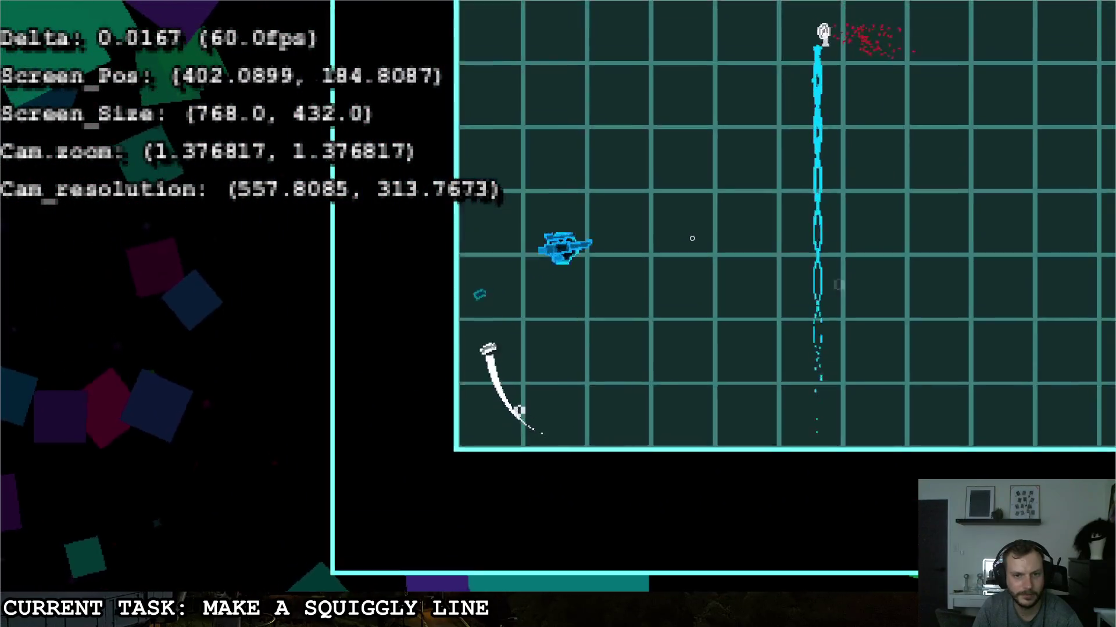
pyautogui.press('d')
pyautogui.press('Escape')
pyautogui.click(732, 283)
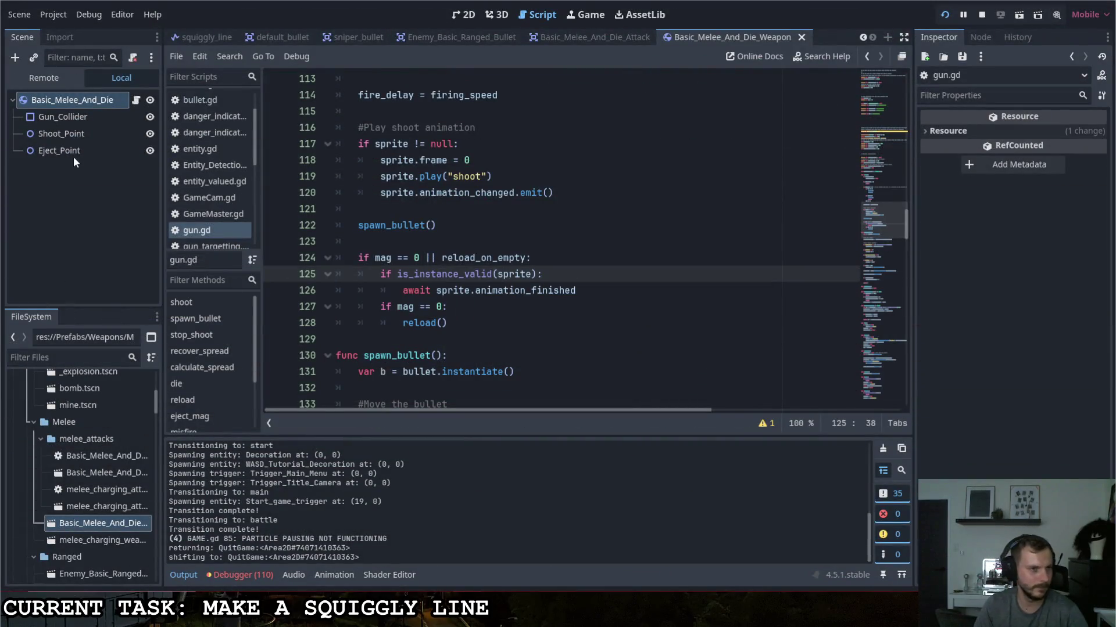
# - Collapse the Prefabs folder and select Laser_Shoot_Short.wav in the FileSystem dock
pyautogui.scroll(5, 112, 458)
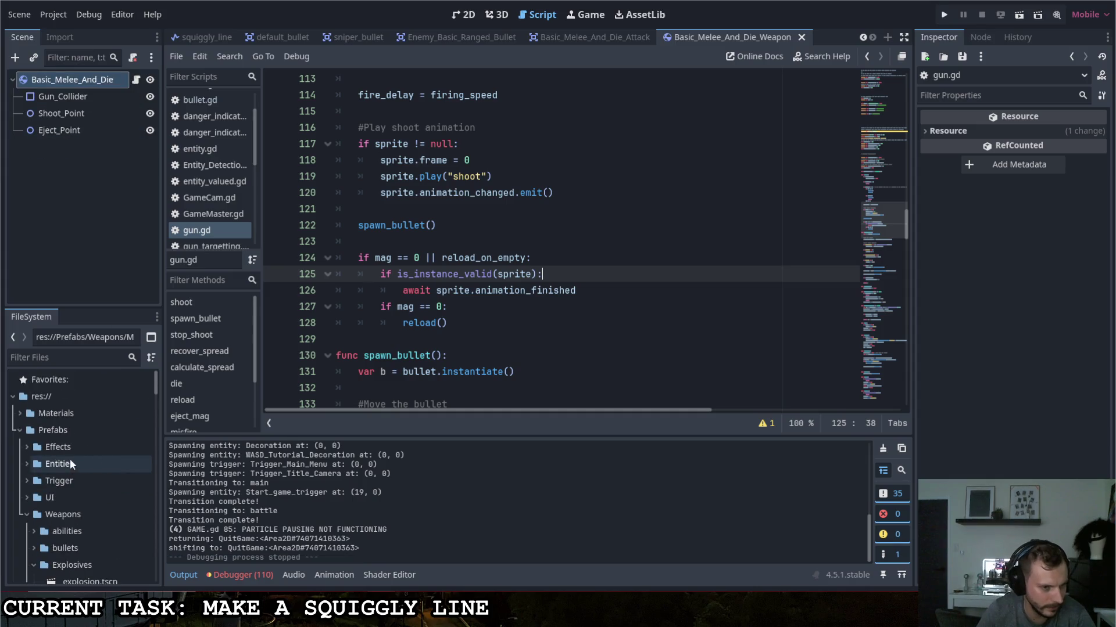
pyautogui.click(18, 431)
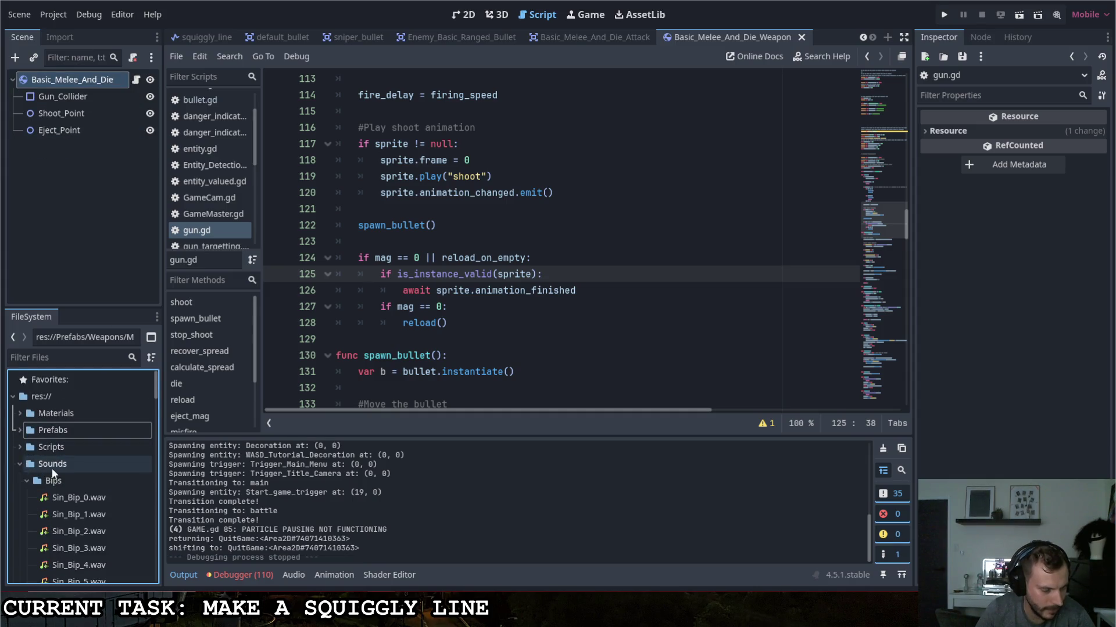
pyautogui.scroll(-5, 53, 474)
pyautogui.scroll(-6, 61, 485)
pyautogui.scroll(-4, 63, 480)
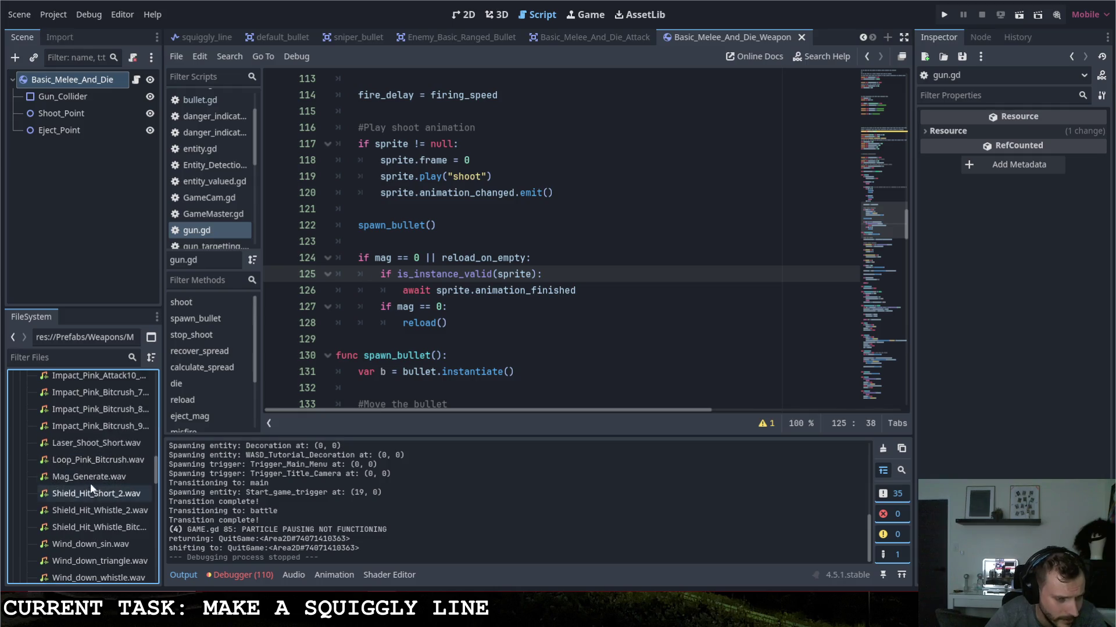
pyautogui.click(100, 449)
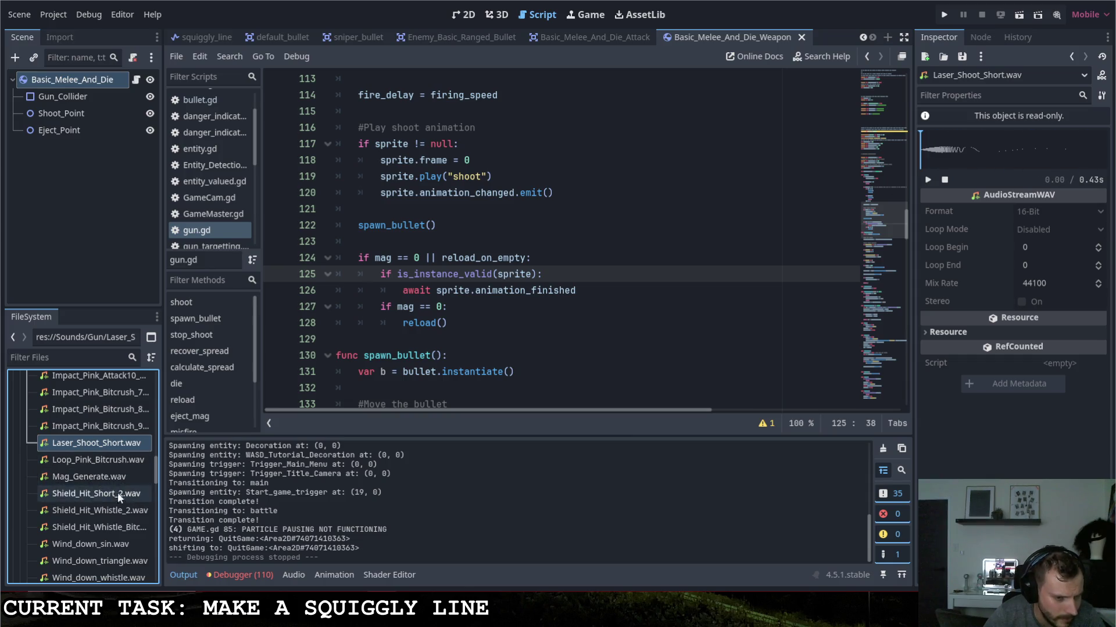
# - Audition the Hit sounds, from Hit_Holo_Short_00 and the Hit_Whistle clips to Hit_White_Short_01
pyautogui.scroll(-3, 120, 506)
pyautogui.scroll(8, 119, 499)
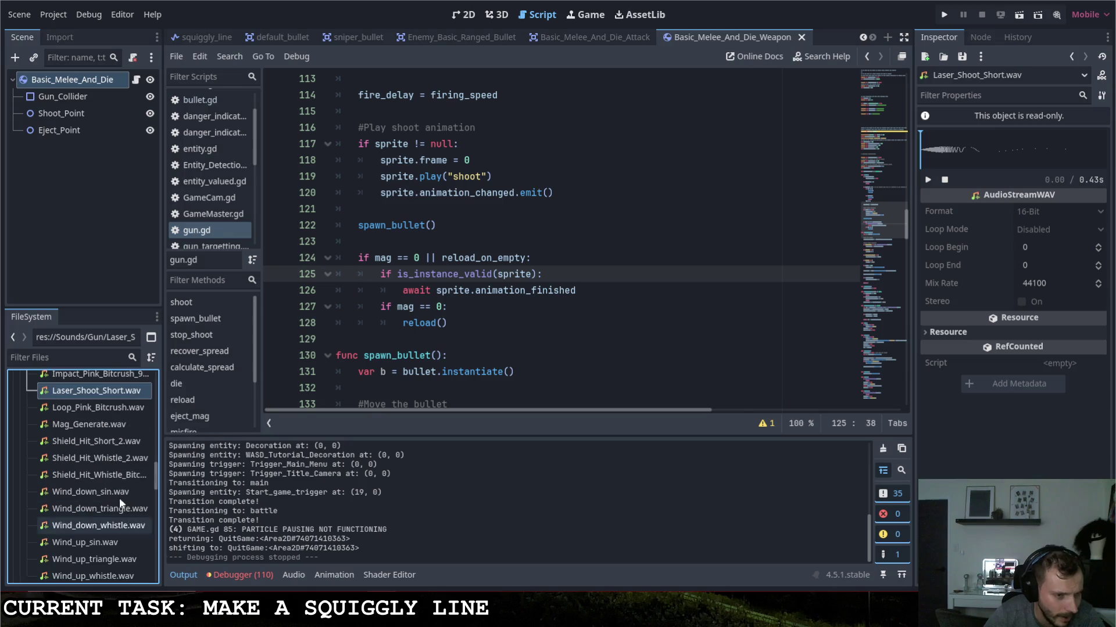
pyautogui.scroll(6, 117, 498)
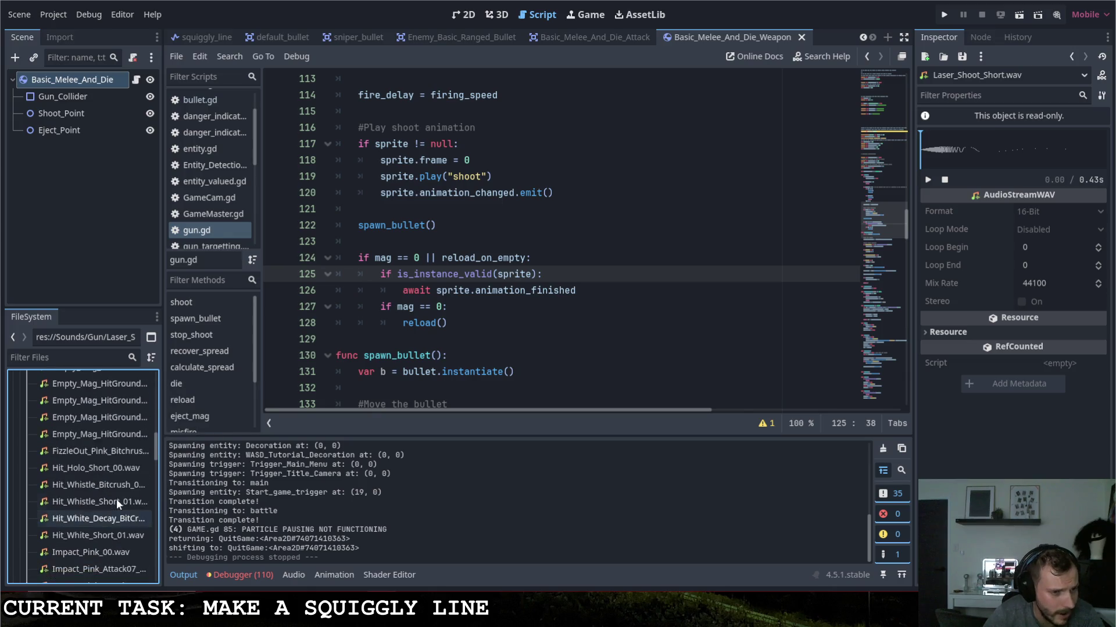
pyautogui.scroll(-4, 117, 497)
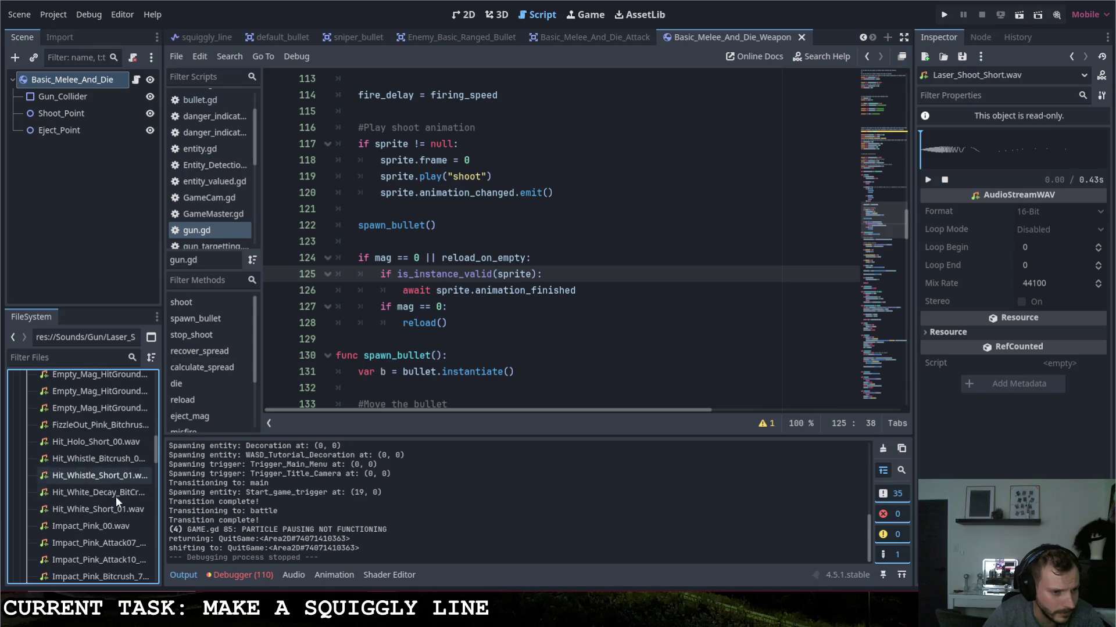
pyautogui.click(102, 445)
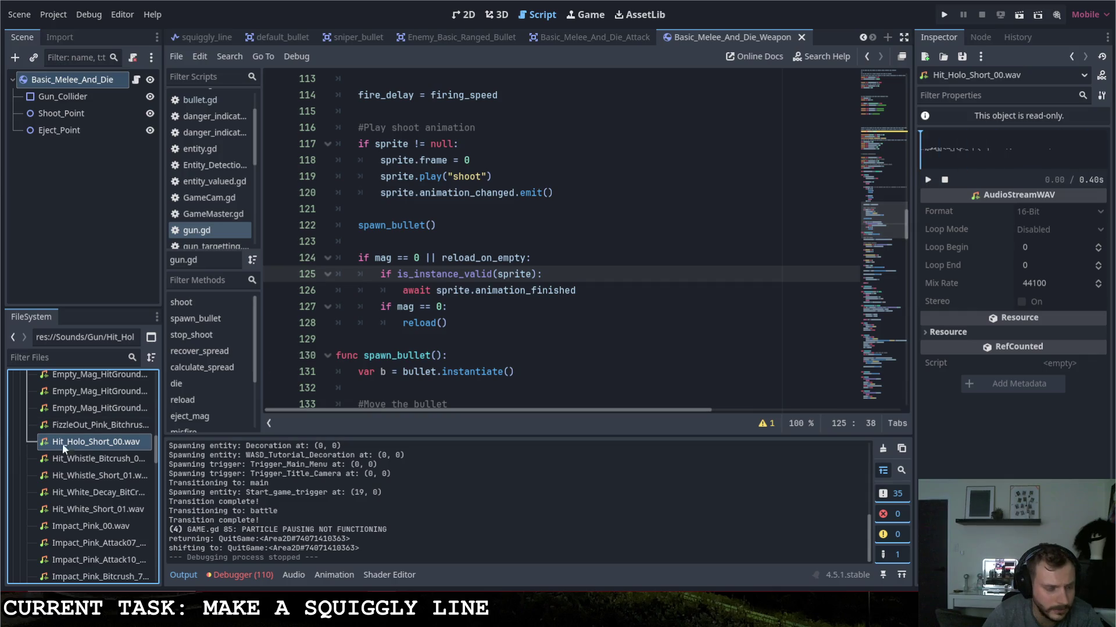
pyautogui.click(105, 459)
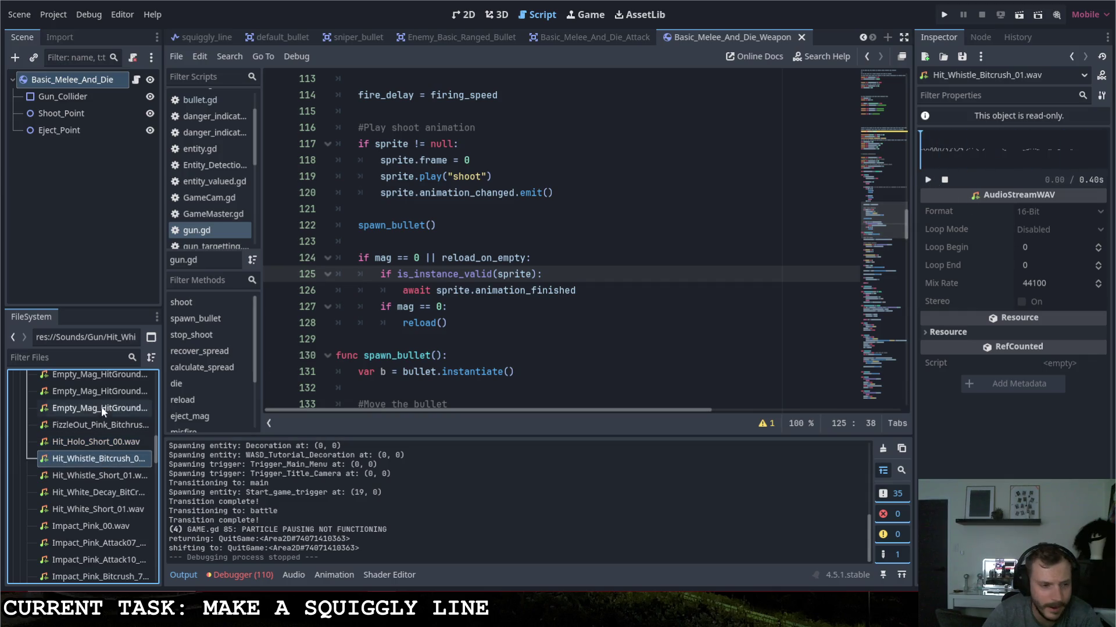
pyautogui.click(107, 474)
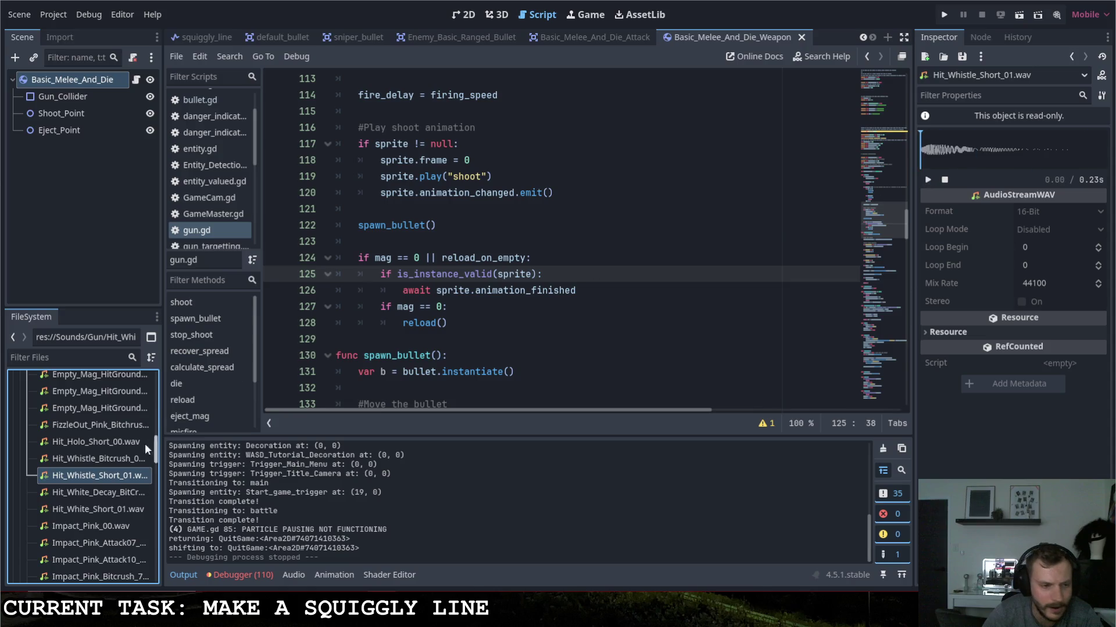
pyautogui.click(106, 493)
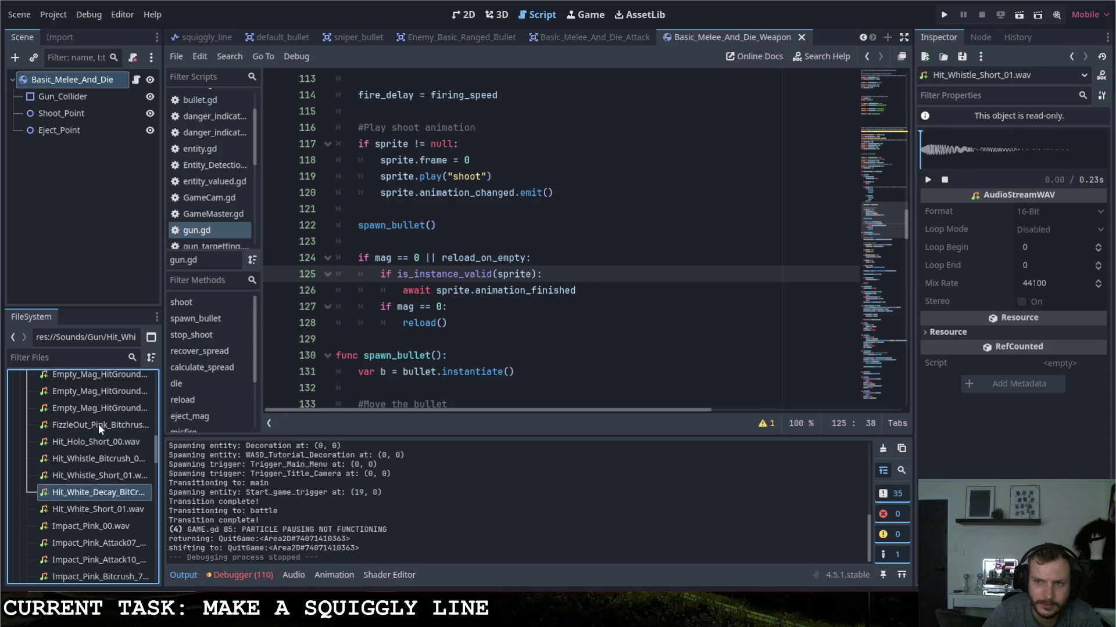
pyautogui.click(102, 494)
pyautogui.click(927, 180)
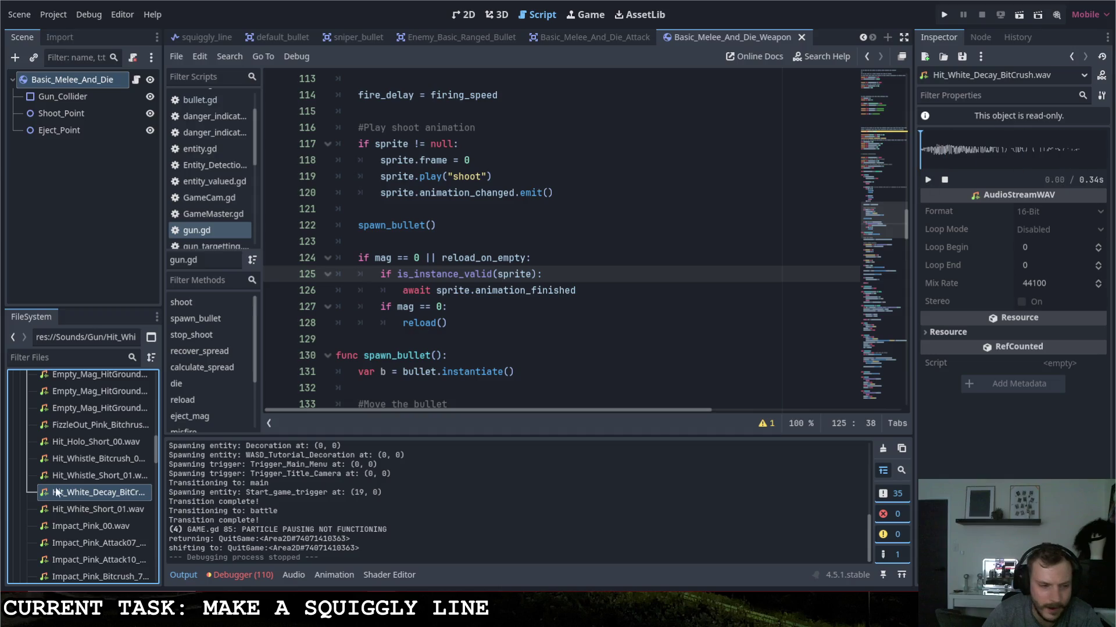
pyautogui.click(85, 508)
pyautogui.click(926, 179)
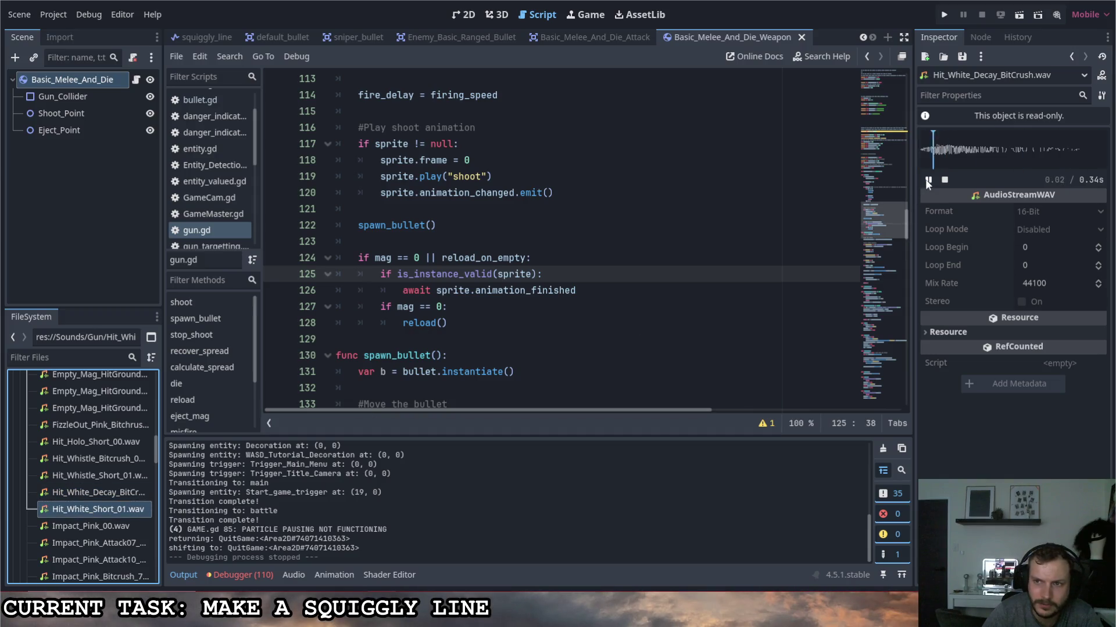
# - Audition the Impact_Pink clips, playing Impact_Pink_Bitcrush_70
pyautogui.click(101, 526)
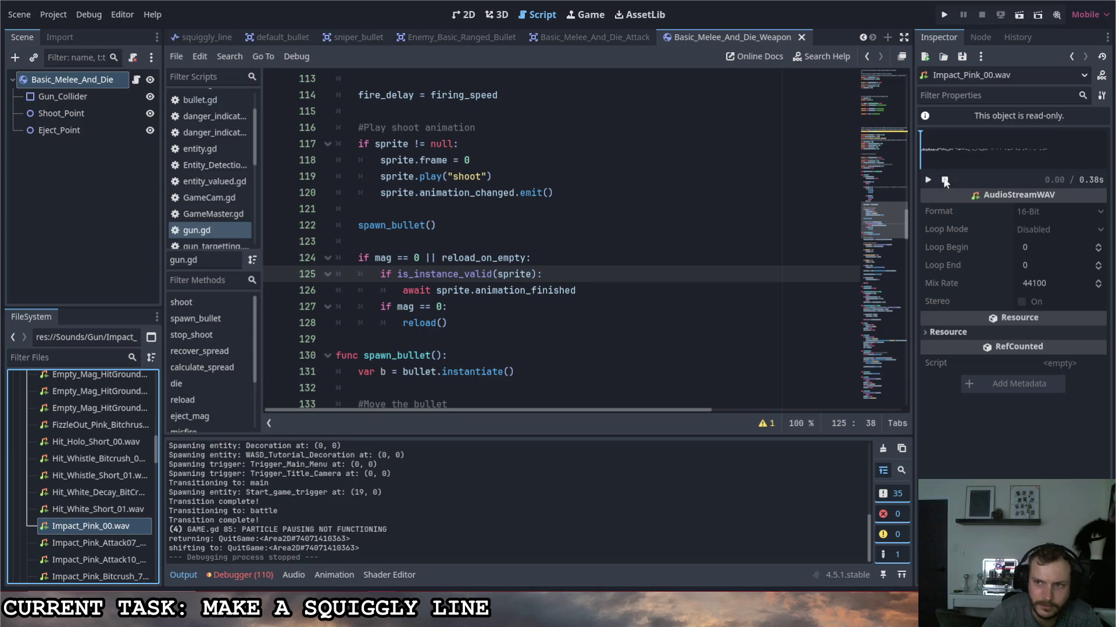
pyautogui.click(124, 545)
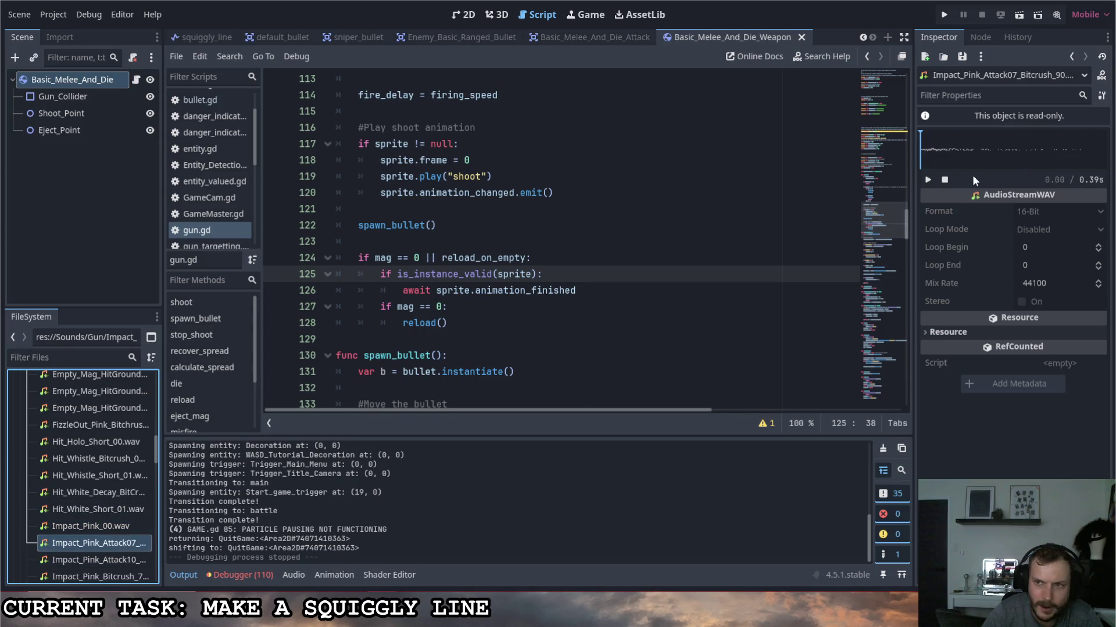
pyautogui.scroll(-3, 99, 504)
pyautogui.click(103, 522)
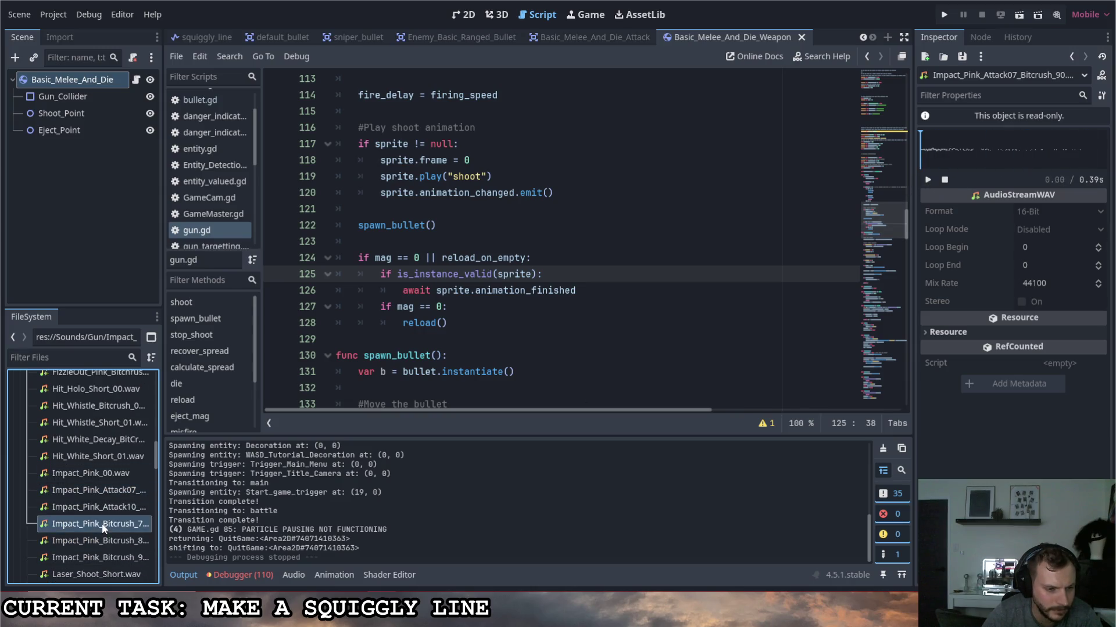
pyautogui.click(928, 181)
# - Listen to the Wind_up_triangle, Wind_up_whistle and Wind_up_sin sounds
pyautogui.scroll(-5, 99, 503)
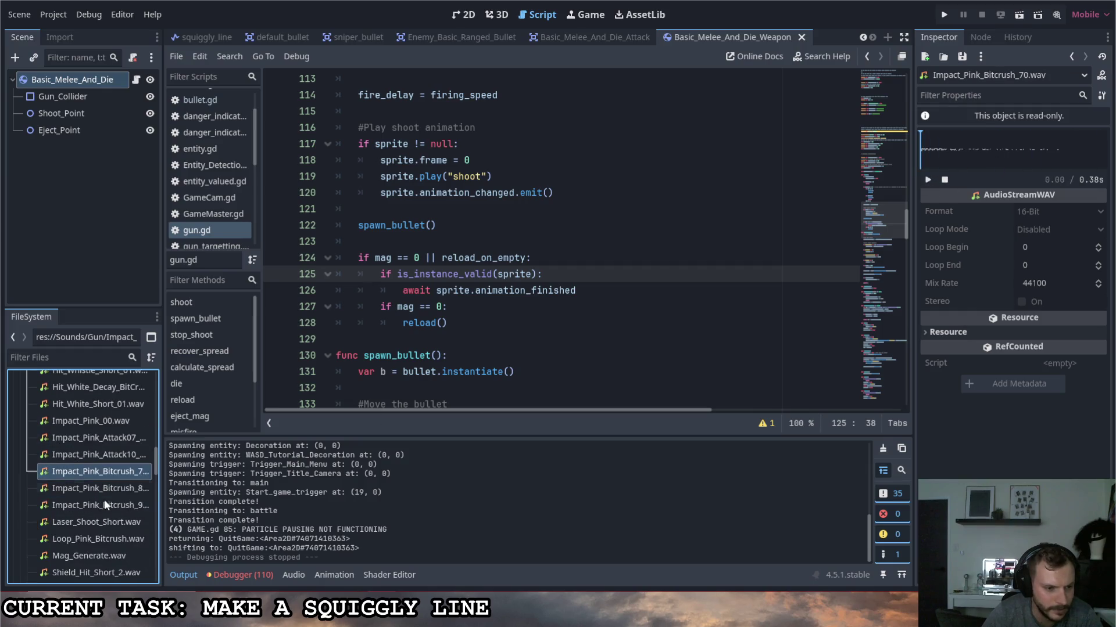
pyautogui.scroll(-5, 99, 505)
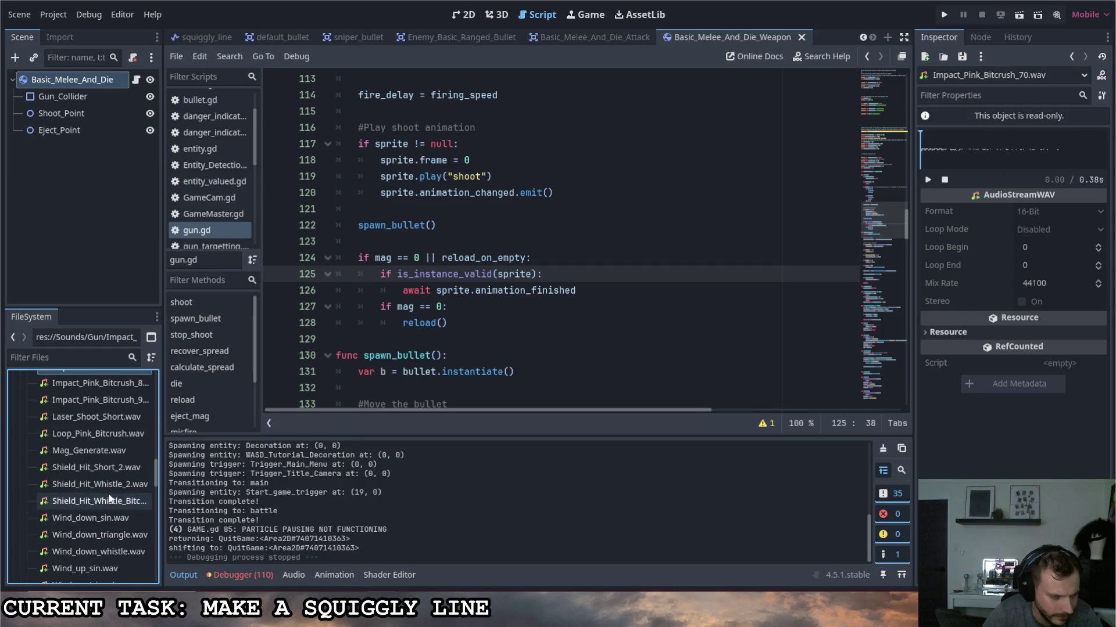
pyautogui.scroll(-5, 100, 519)
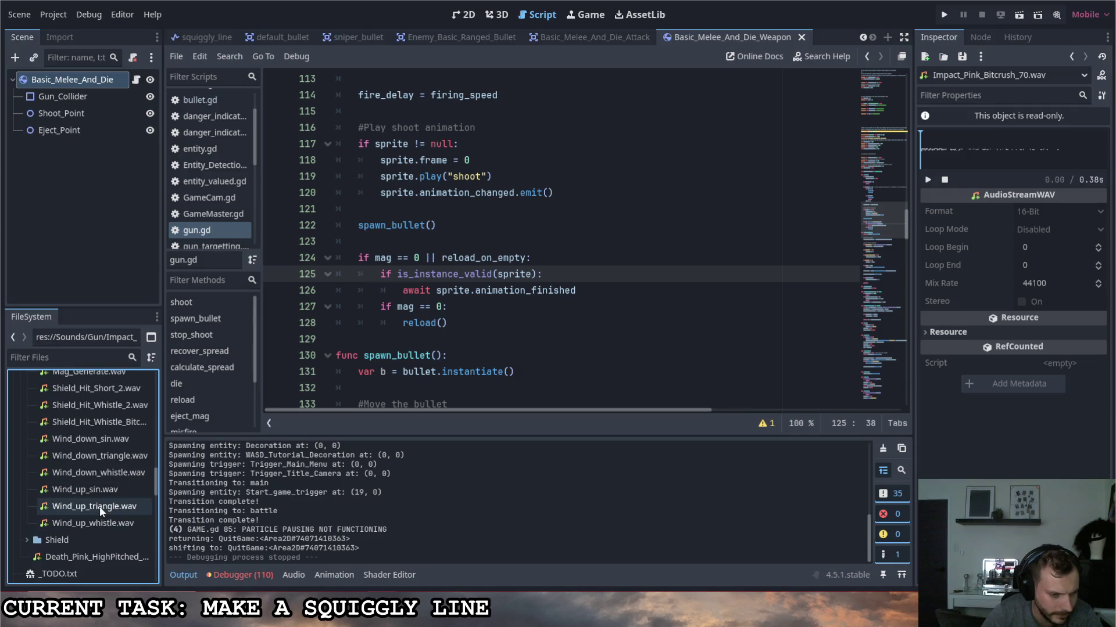
pyautogui.click(100, 507)
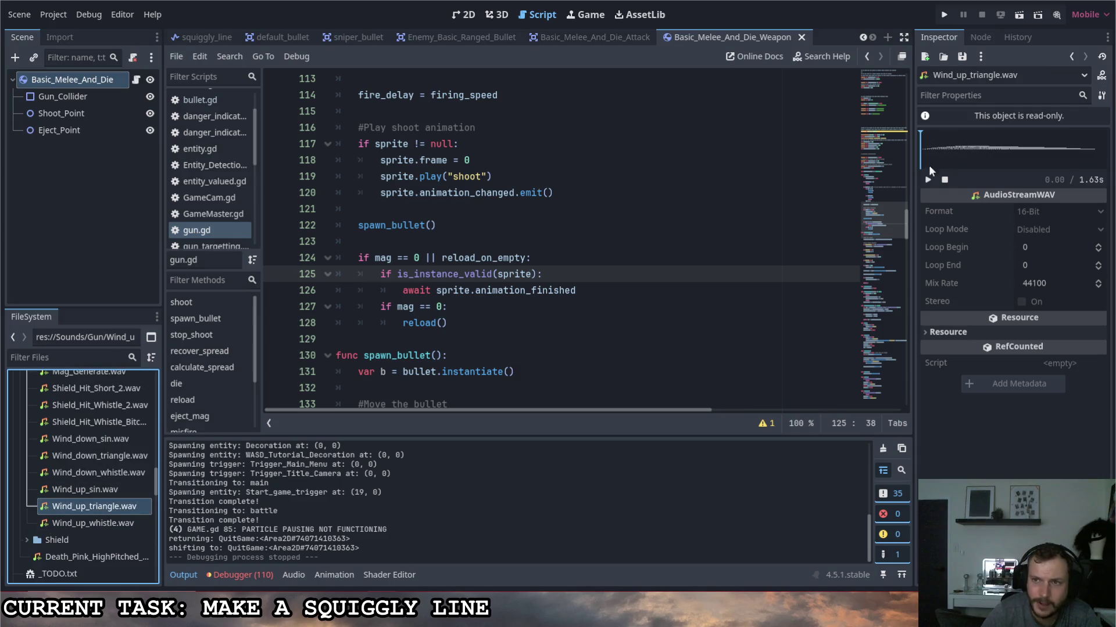
pyautogui.click(116, 518)
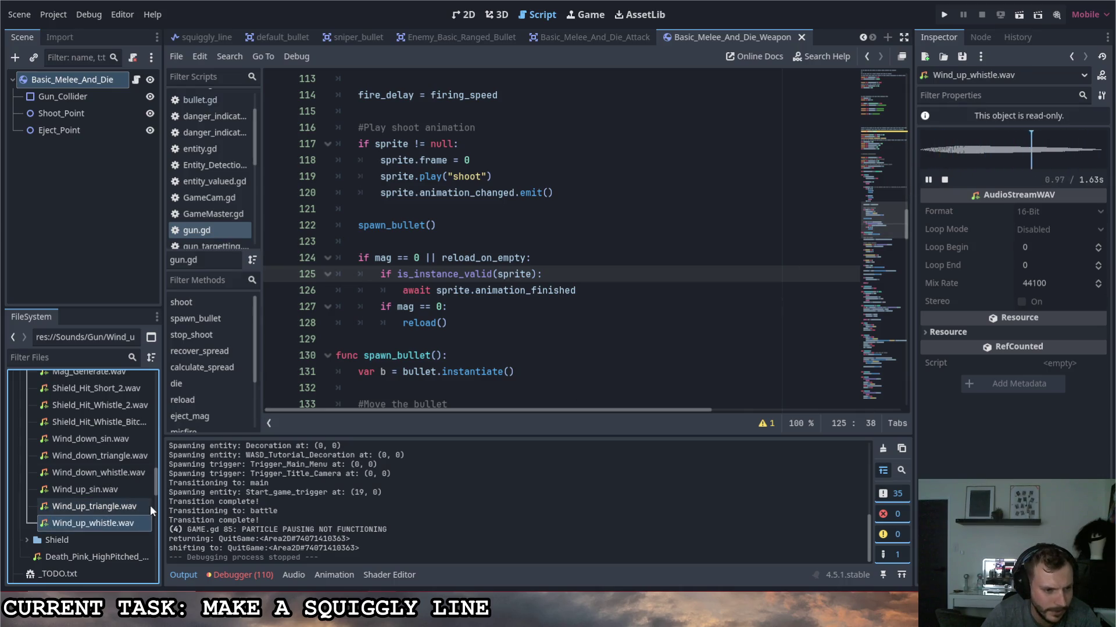
pyautogui.click(116, 490)
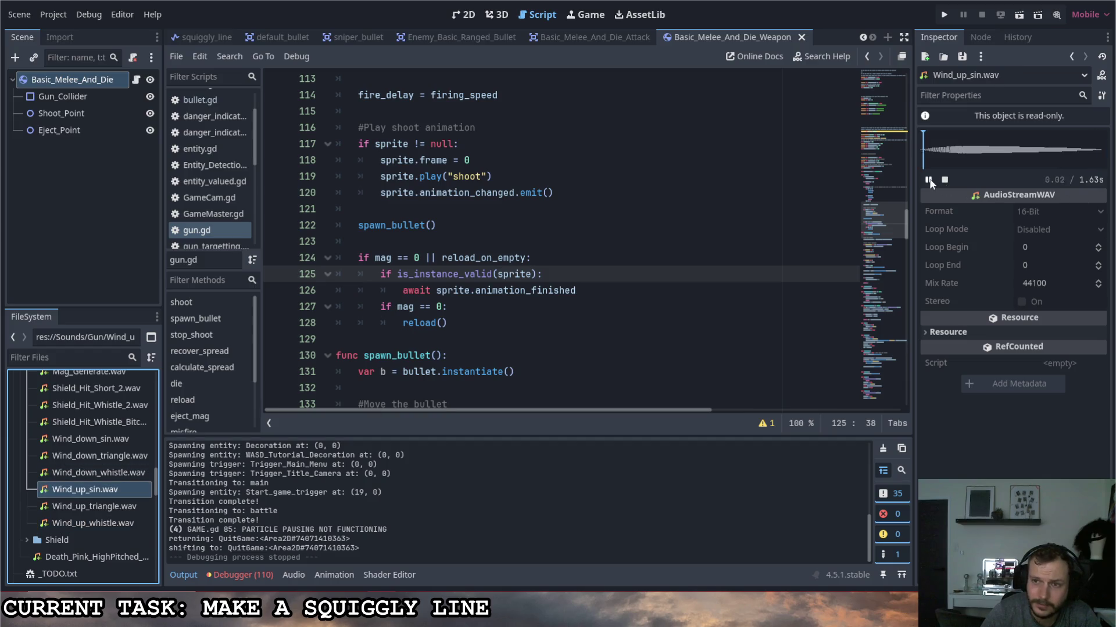
# - Play the high-pitched Death_Pink_HighPitched_Short clip, then expand the Shield sounds folder
pyautogui.scroll(1, 115, 495)
pyautogui.scroll(-3, 114, 494)
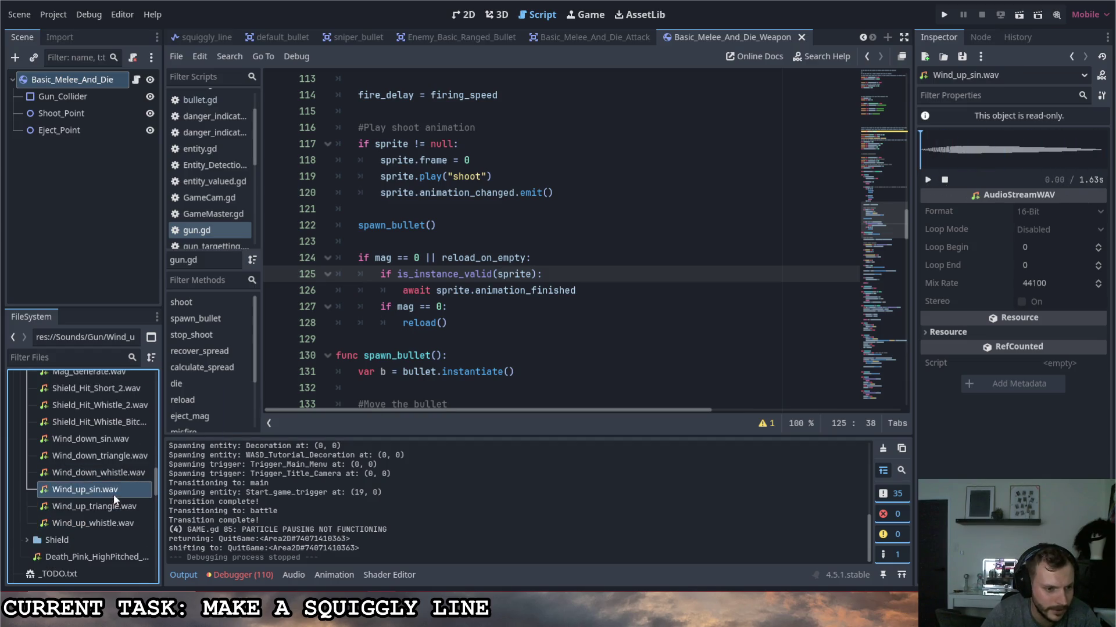
pyautogui.scroll(1, 112, 503)
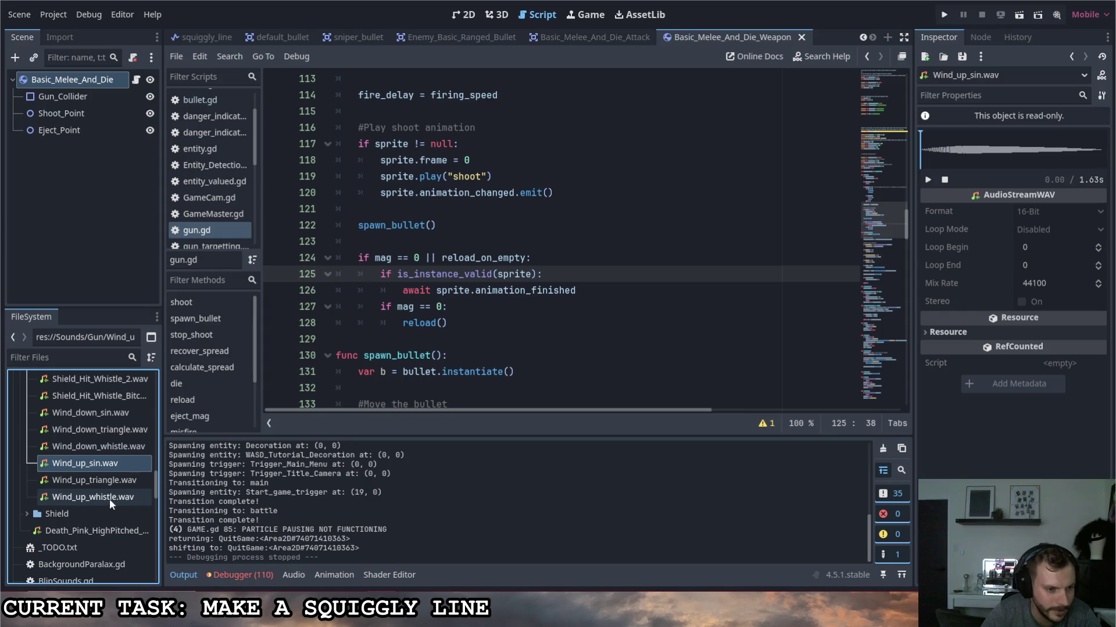
pyautogui.click(93, 531)
pyautogui.click(927, 180)
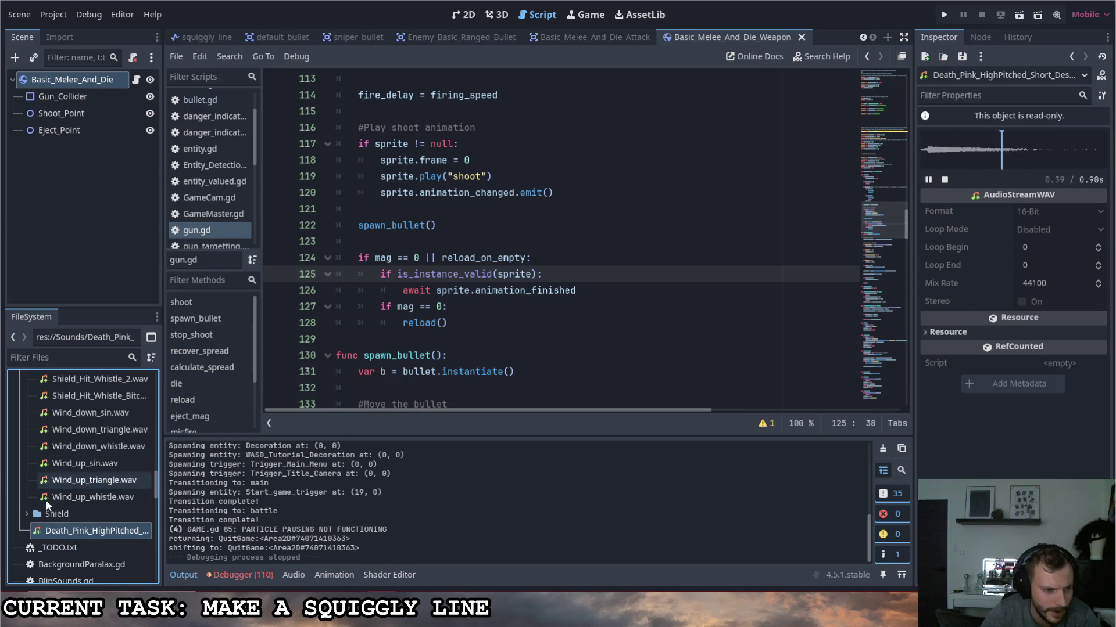
pyautogui.click(27, 515)
pyautogui.scroll(-3, 52, 514)
pyautogui.scroll(-2, 58, 500)
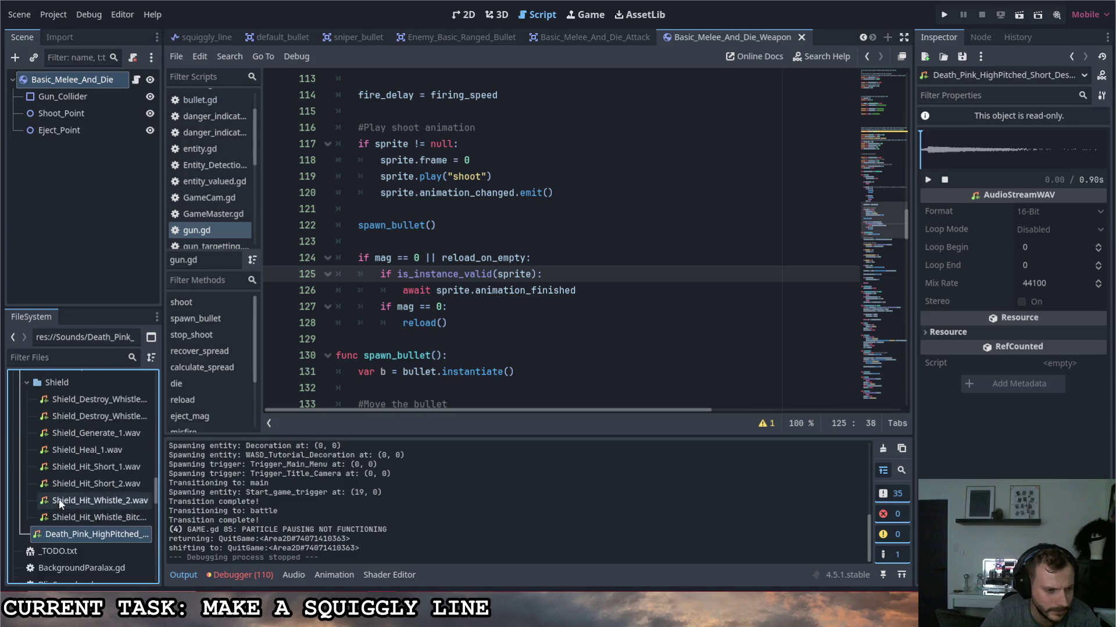
# - Step through both shield destroy whistles, Shield_Generate_1, Shield_Heal_1 and Shield_Hit_Short_1
pyautogui.scroll(1, 61, 497)
pyautogui.click(96, 423)
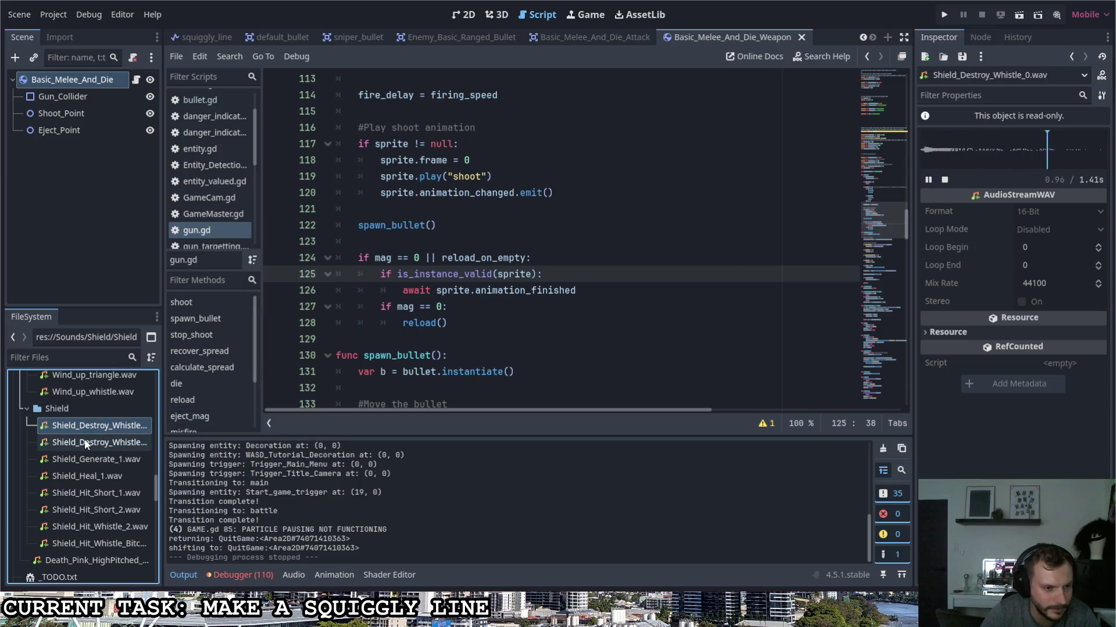
pyautogui.click(88, 441)
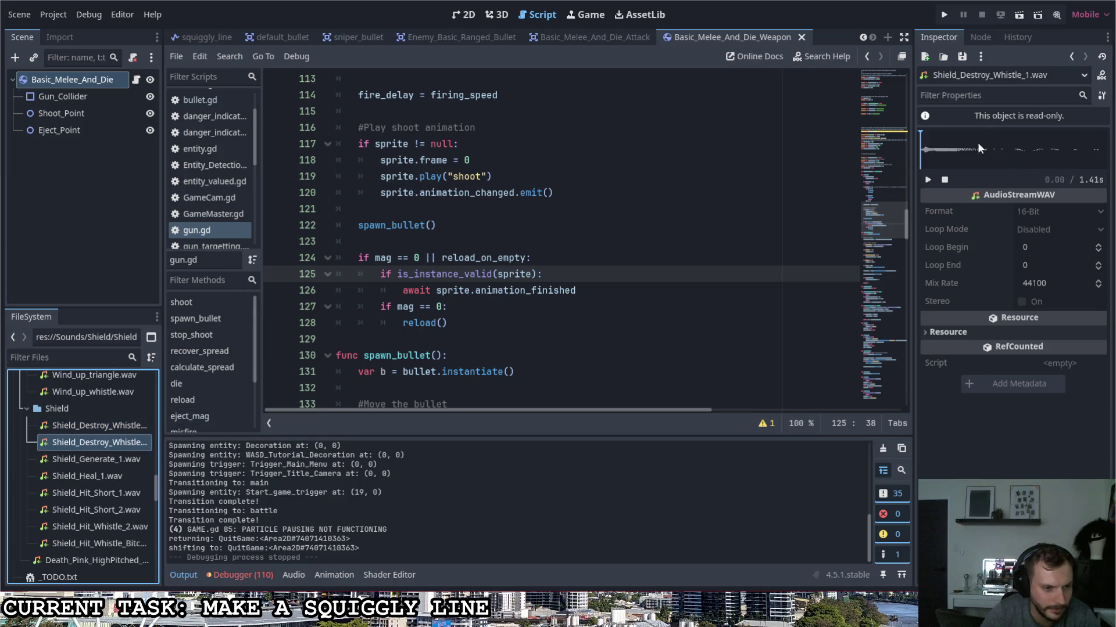
pyautogui.click(87, 458)
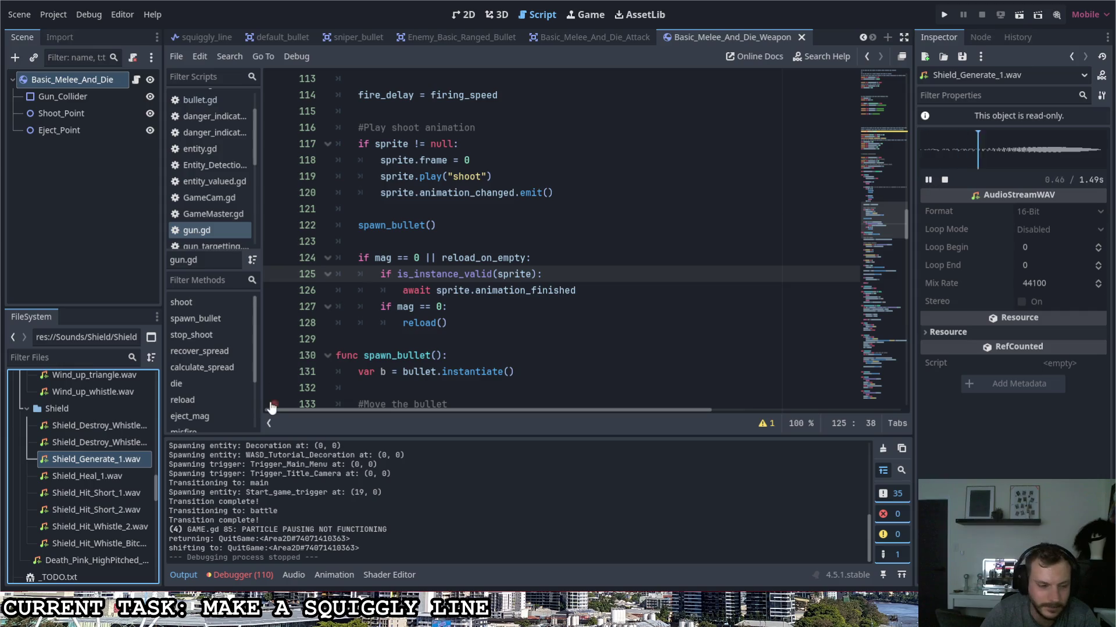
pyautogui.click(91, 478)
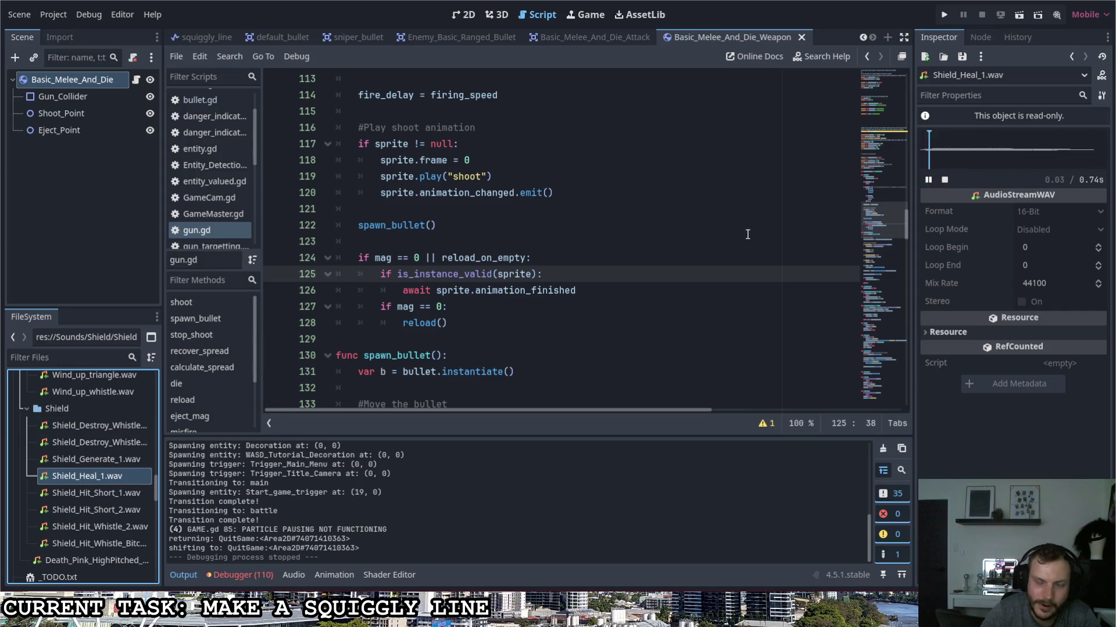
pyautogui.press('Down')
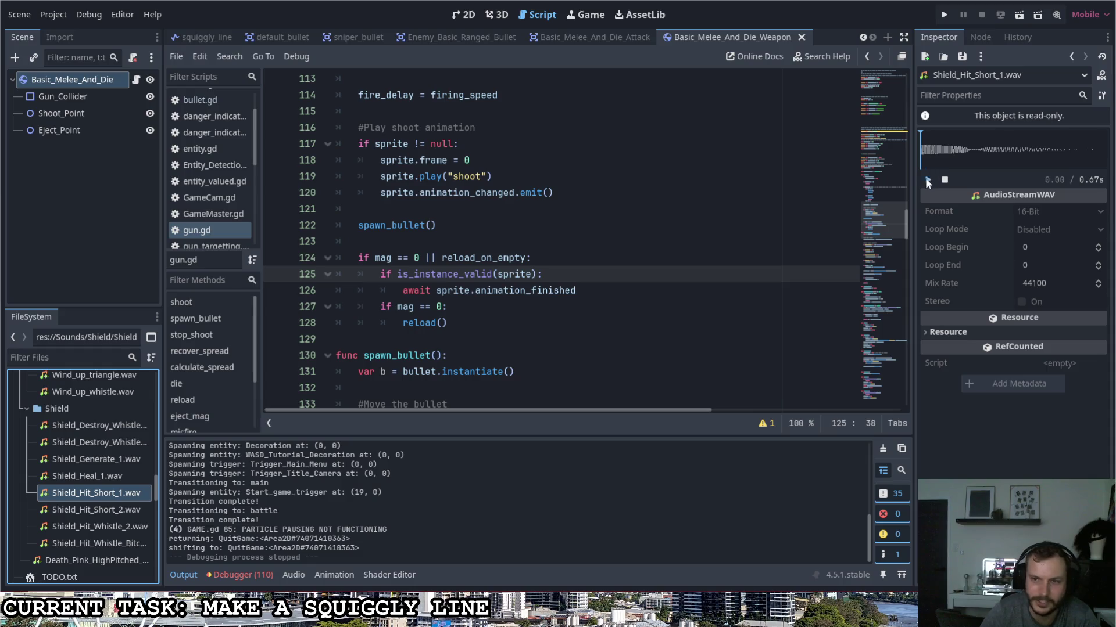
# - Play Shield_Hit_Short_2, Shield_Hit_Whistle_2 and the bitcrushed whistle hit sound
pyautogui.click(98, 510)
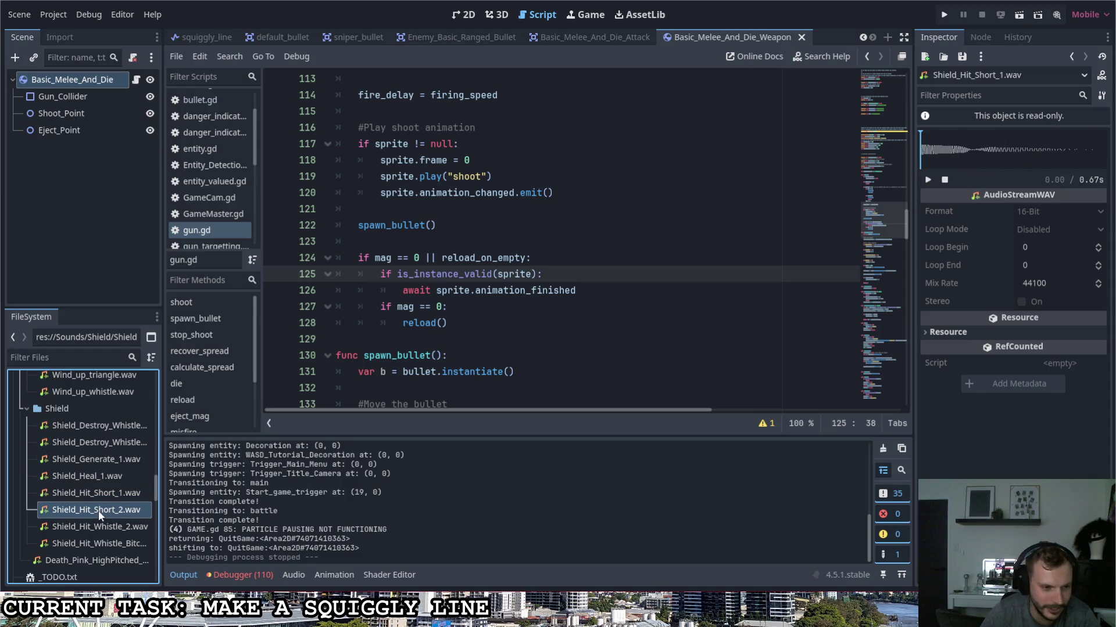
pyautogui.click(928, 180)
pyautogui.press('Down')
pyautogui.click(929, 179)
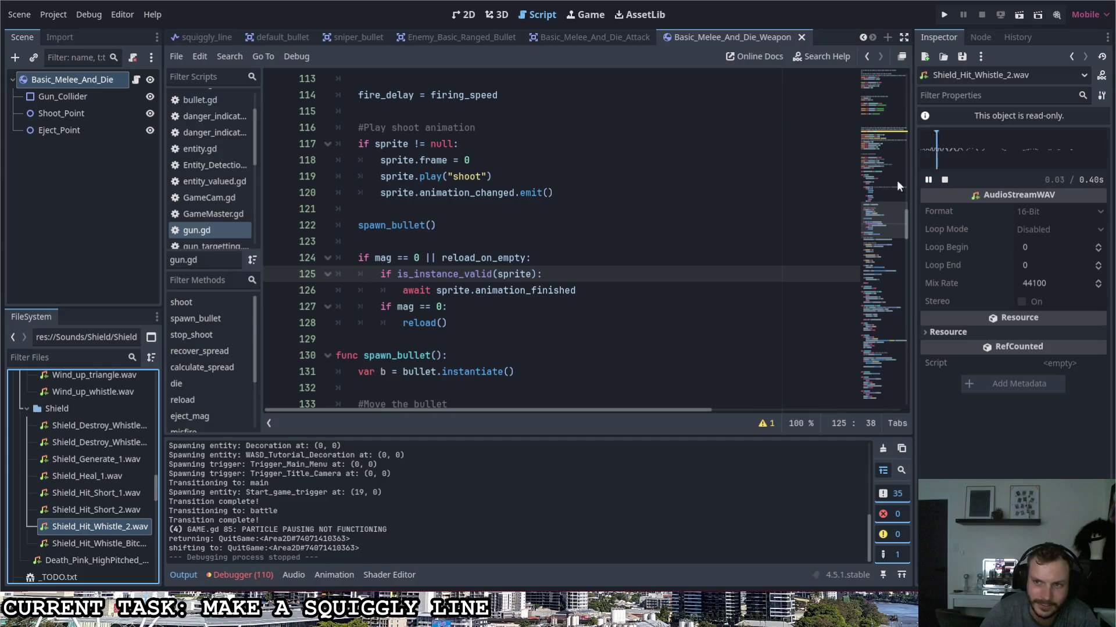
pyautogui.click(119, 546)
pyautogui.click(927, 180)
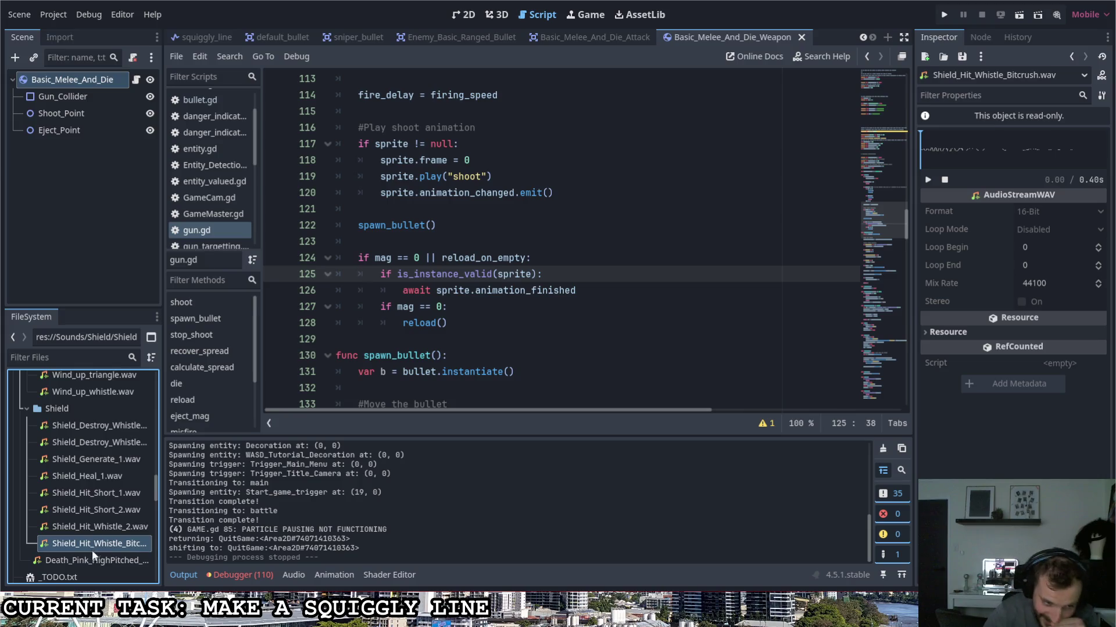
# - Revisit Shield_Hit_Short_2 and Shield_Hit_Short_1, then collapse the Shield folder
pyautogui.click(111, 510)
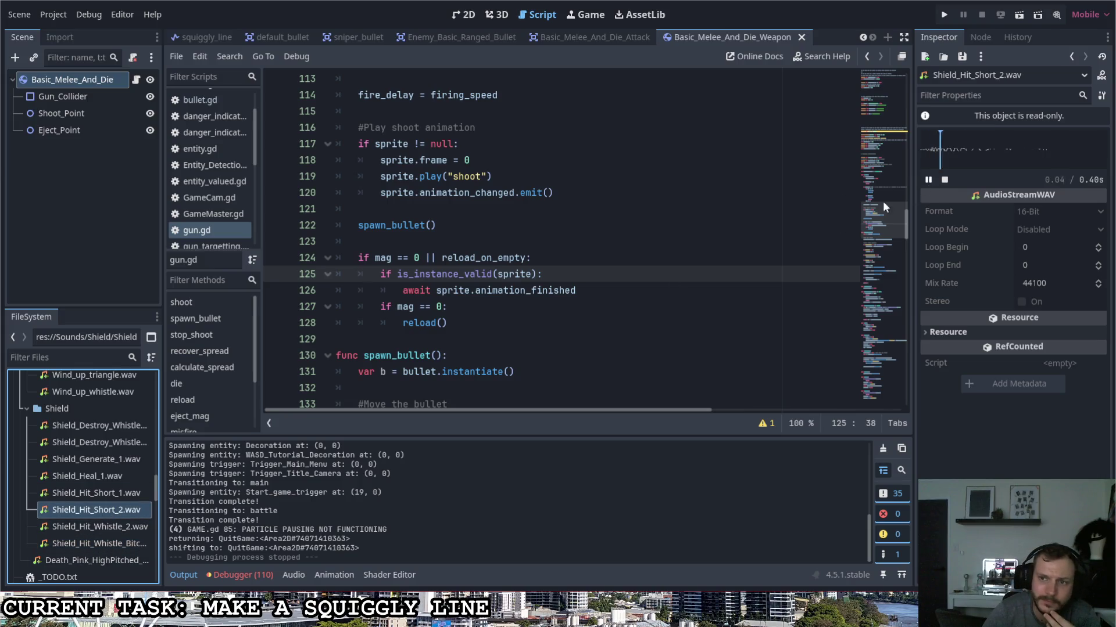
pyautogui.click(120, 491)
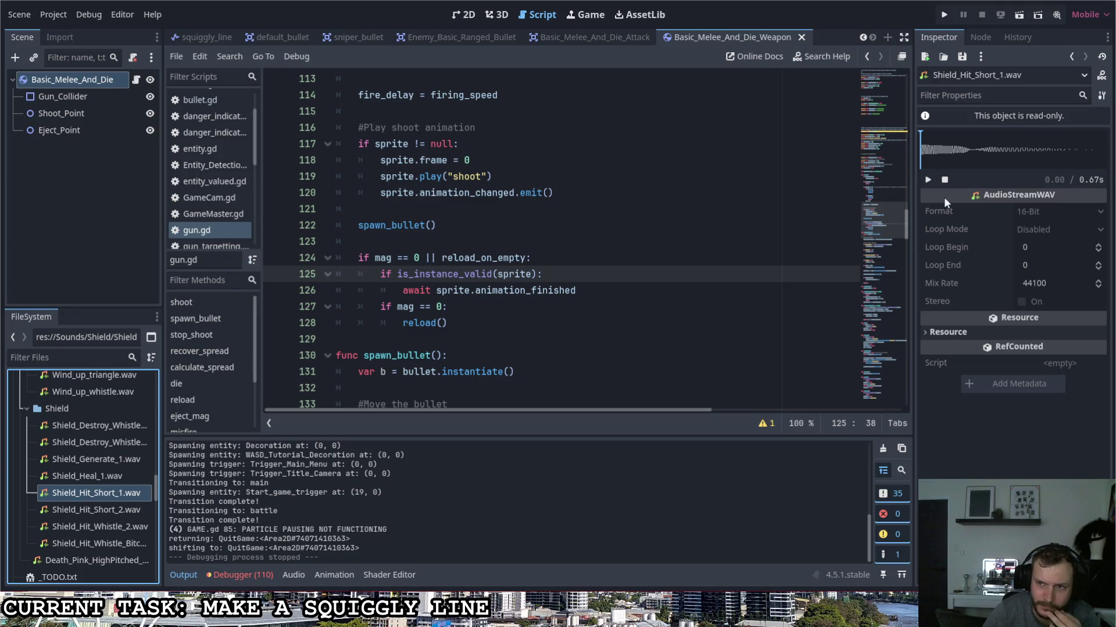
pyautogui.scroll(5, 91, 498)
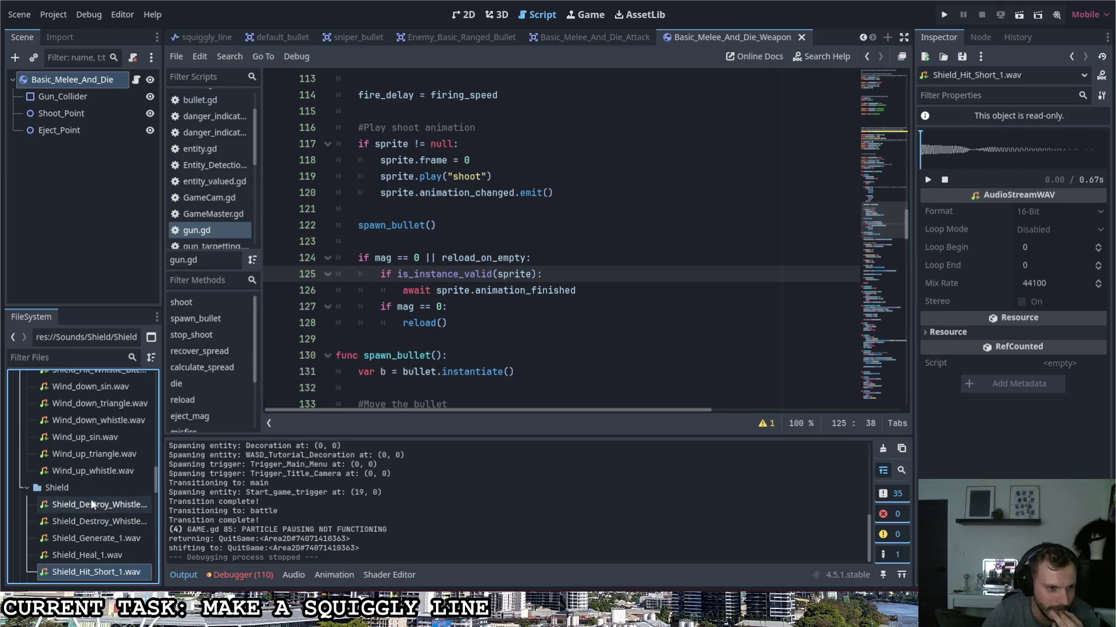
pyautogui.click(26, 541)
pyautogui.scroll(10, 75, 526)
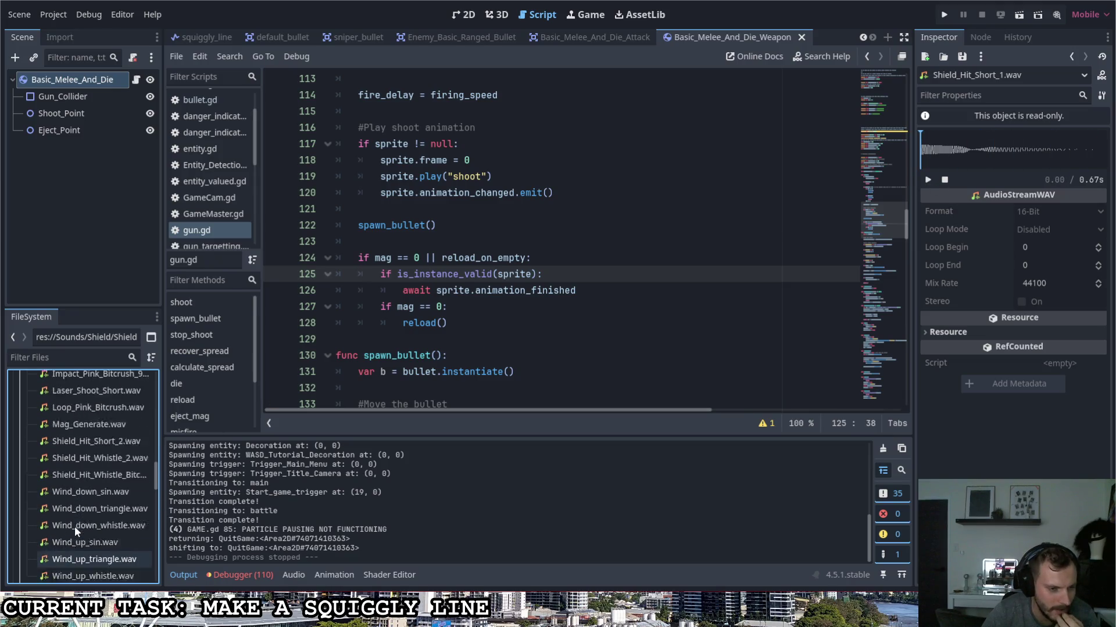
pyautogui.scroll(6, 69, 526)
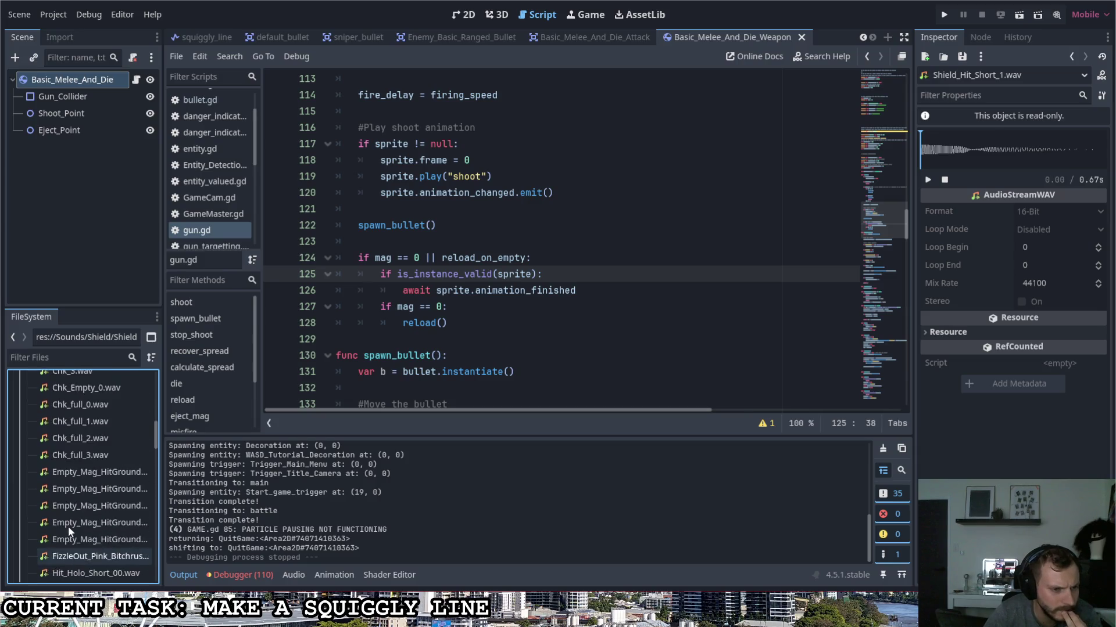
# - Preview Chk_Empty_0 and the Chk_full_0 to Chk_full_3 gun sounds
pyautogui.click(77, 495)
pyautogui.doubleClick(77, 496)
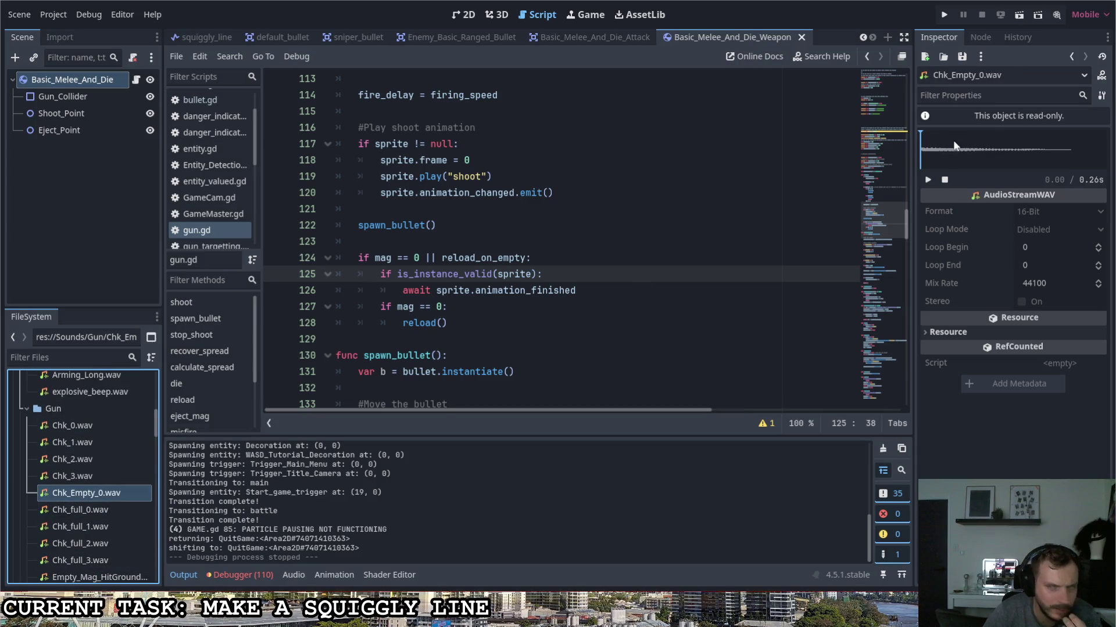
pyautogui.doubleClick(120, 508)
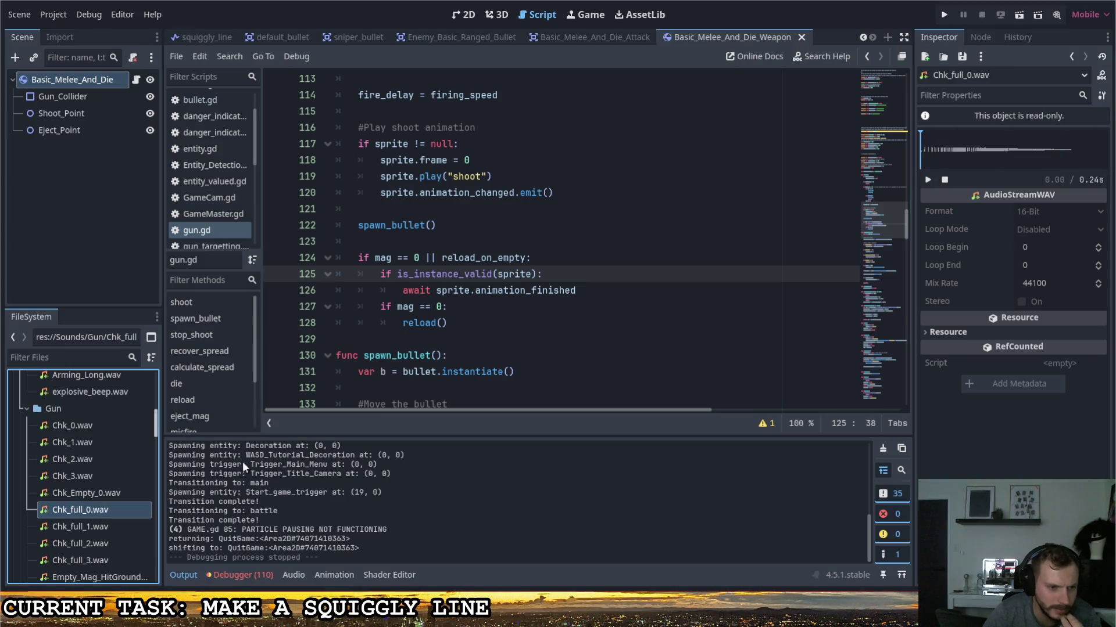
pyautogui.press('Down')
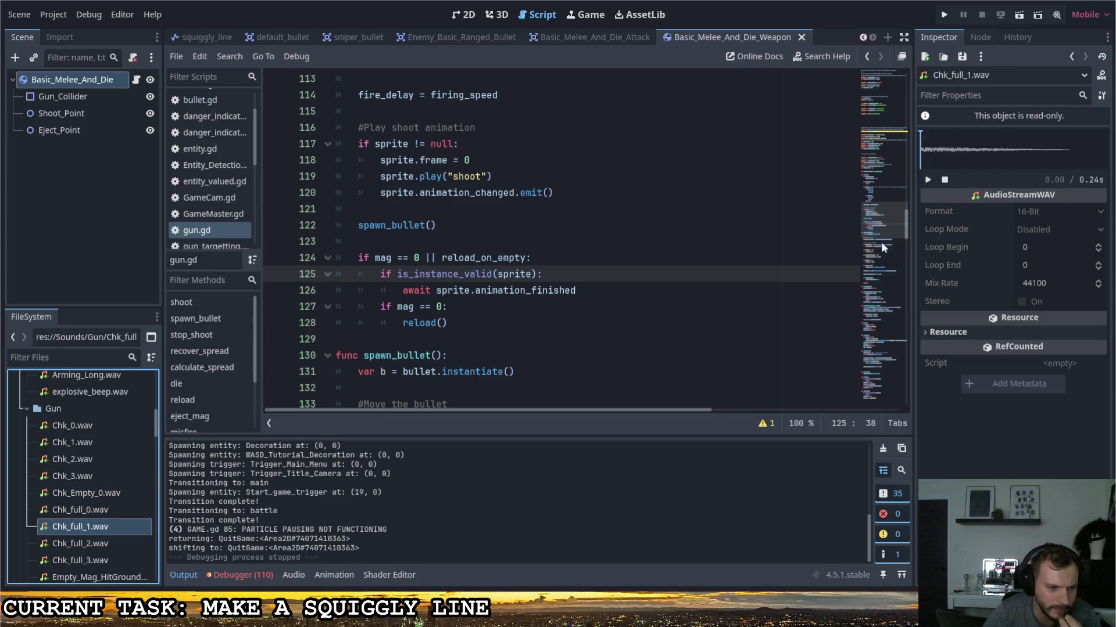
pyautogui.click(927, 180)
pyautogui.click(90, 545)
pyautogui.click(928, 180)
pyautogui.press('Down')
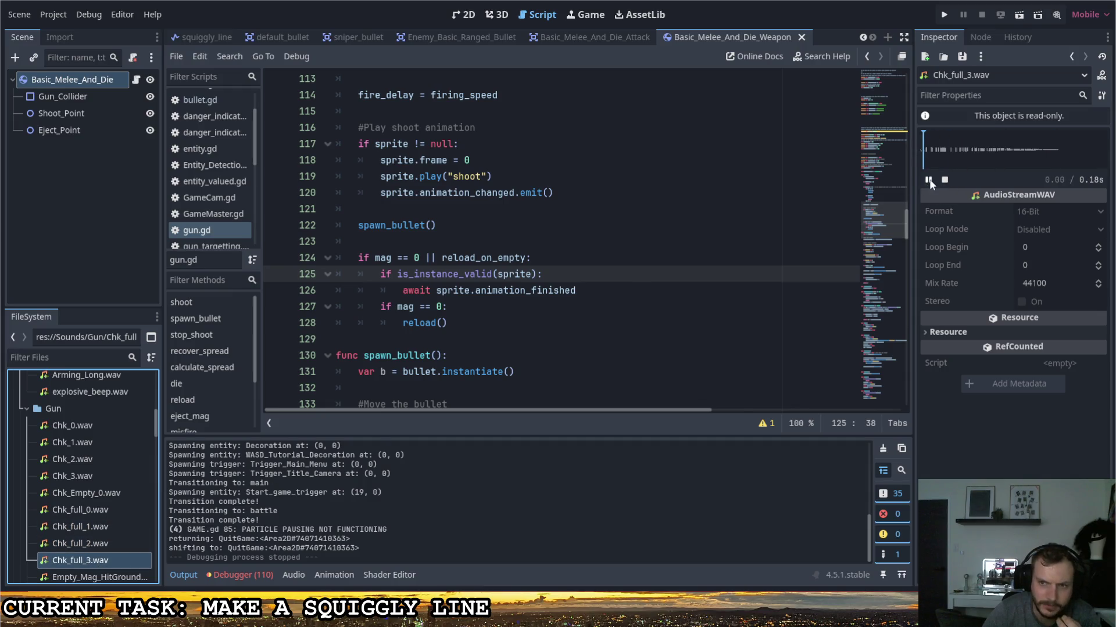
# - Play both Empty_Mag_HitGround sounds, replaying Empty_Mag_HitGround_2
pyautogui.scroll(-2, 73, 518)
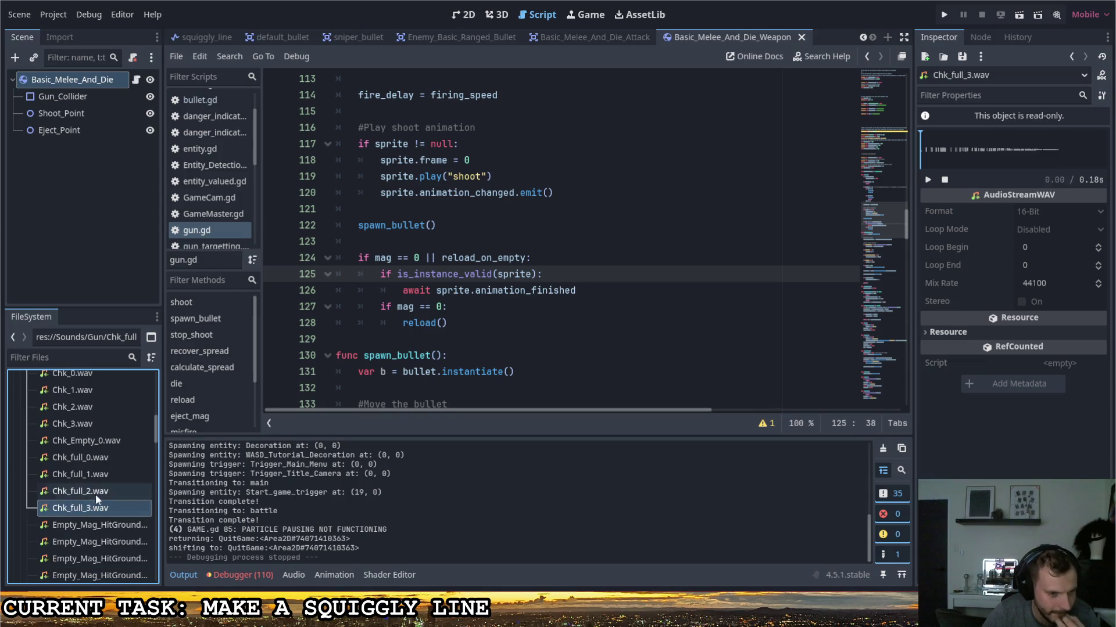
pyautogui.click(90, 526)
pyautogui.click(928, 179)
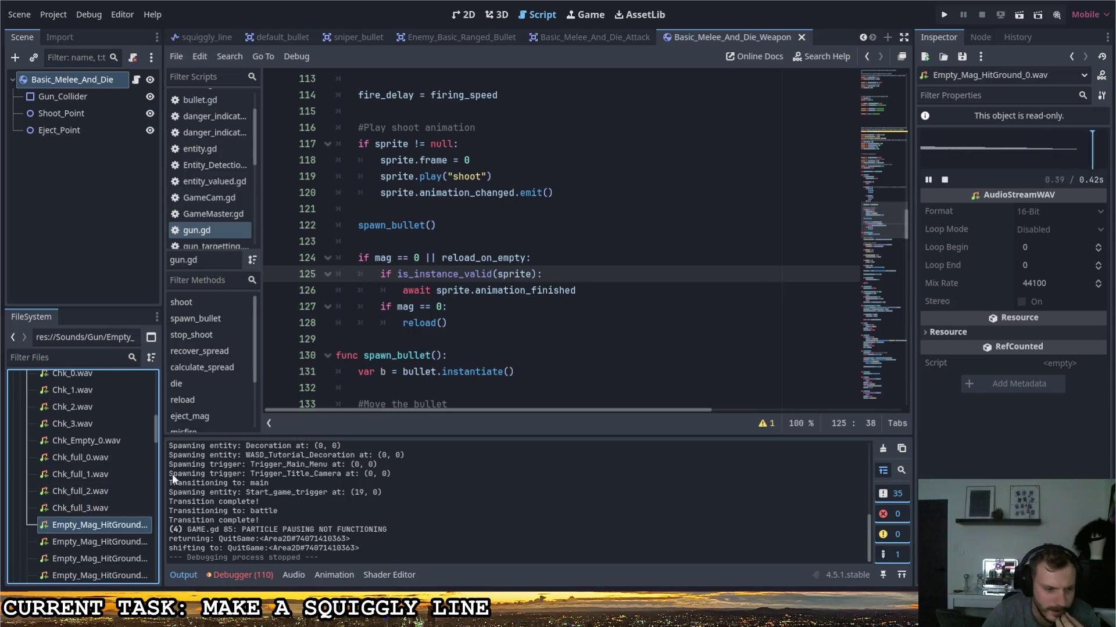
pyautogui.click(123, 542)
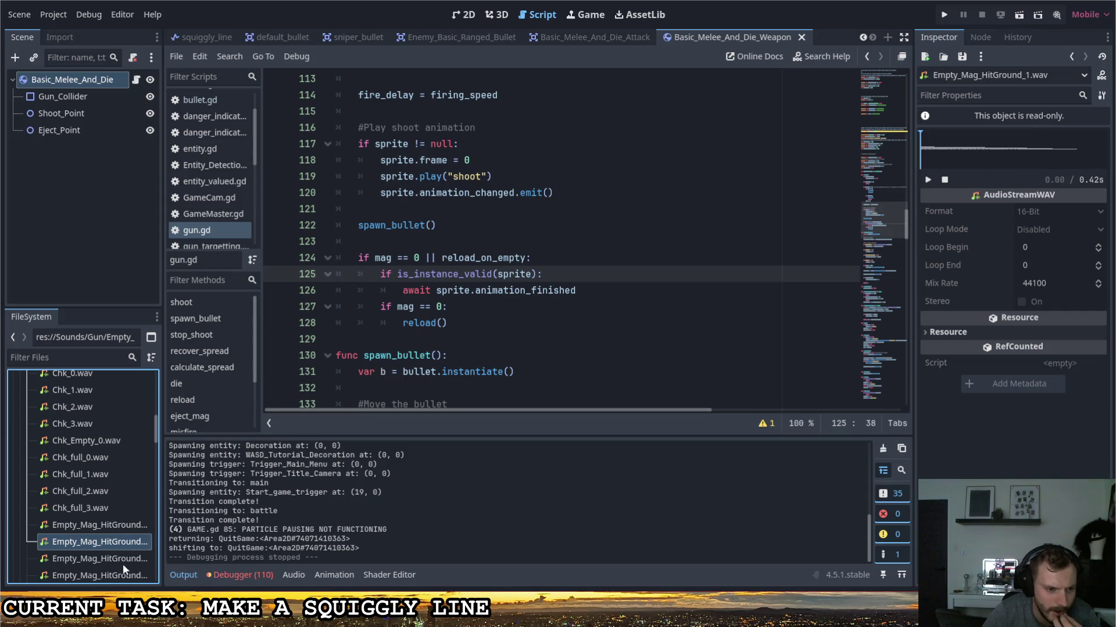
pyautogui.click(123, 561)
pyautogui.click(928, 180)
pyautogui.scroll(-3, 123, 513)
# - Play FizzleOut_Pink_Bitchrush, Hit_Holo_Short_00 and Hit_Whistle_Bitcrush_01
pyautogui.click(106, 535)
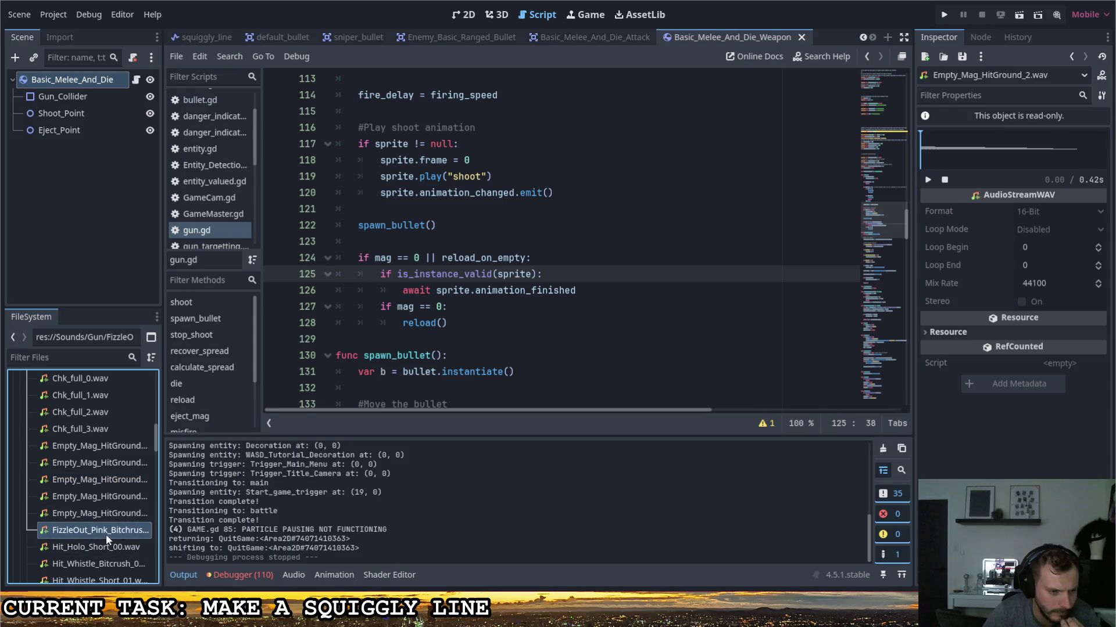
pyautogui.click(925, 181)
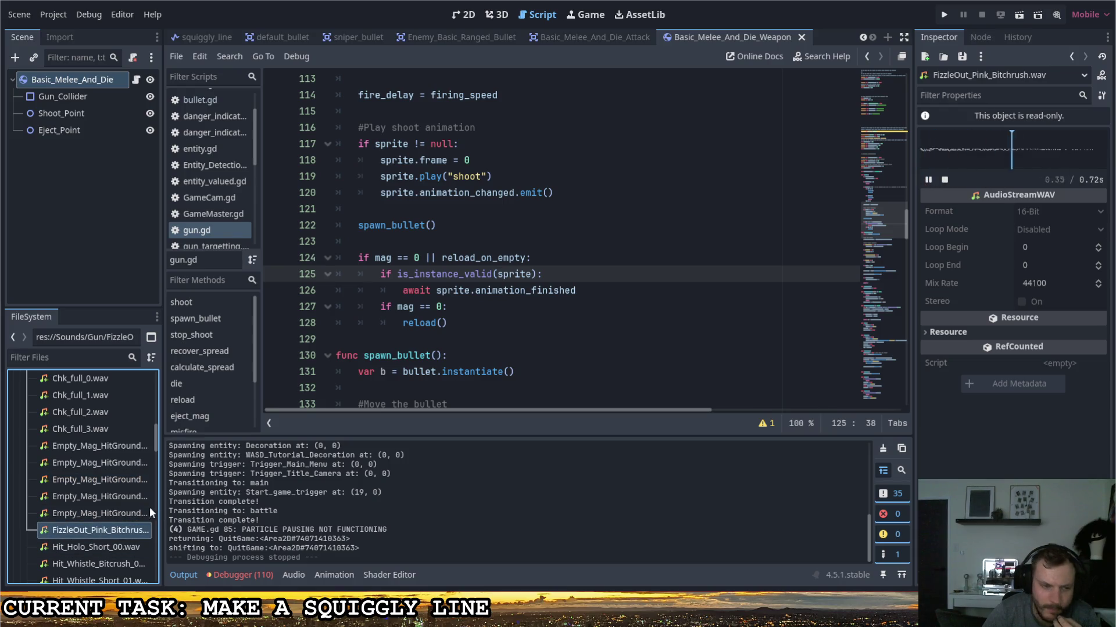
pyautogui.click(70, 546)
pyautogui.click(930, 178)
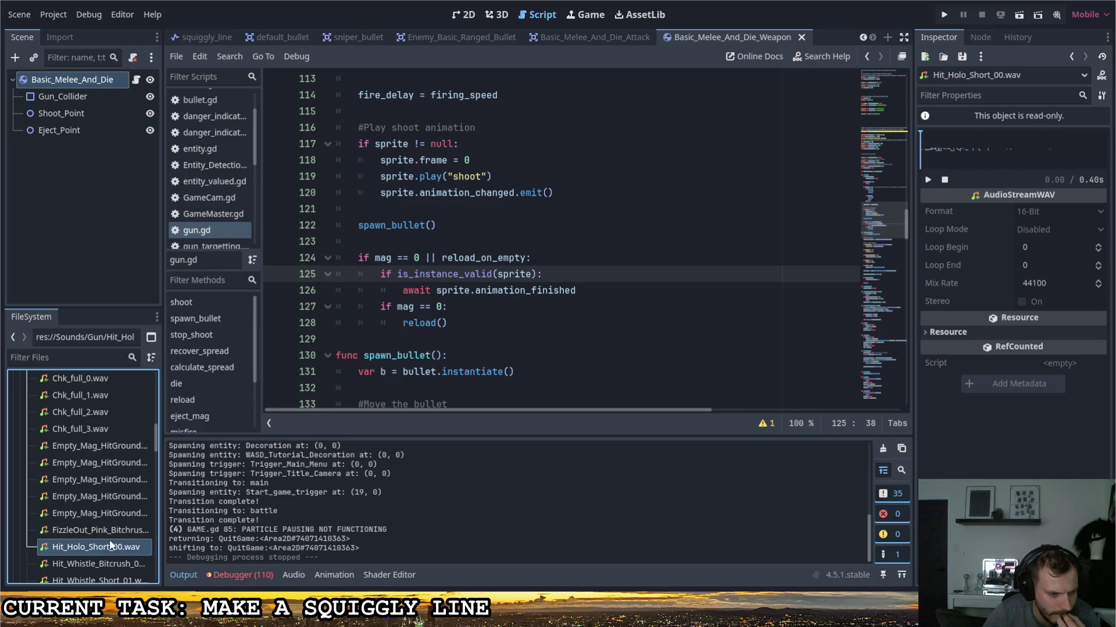
pyautogui.click(93, 563)
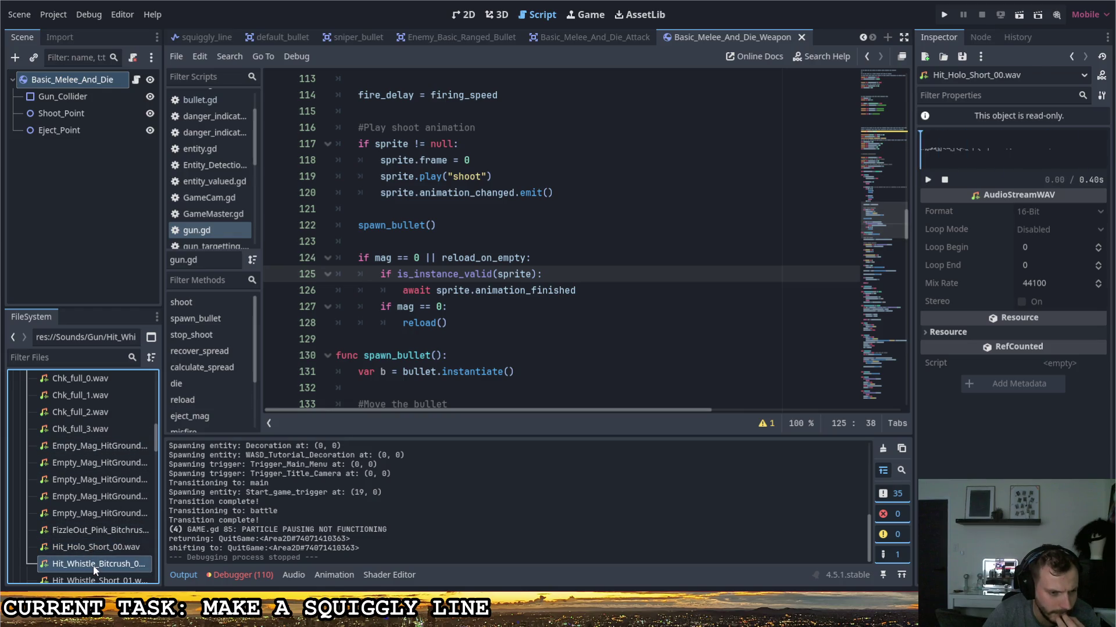
pyautogui.click(929, 179)
pyautogui.scroll(1, 87, 488)
pyautogui.scroll(10, 89, 493)
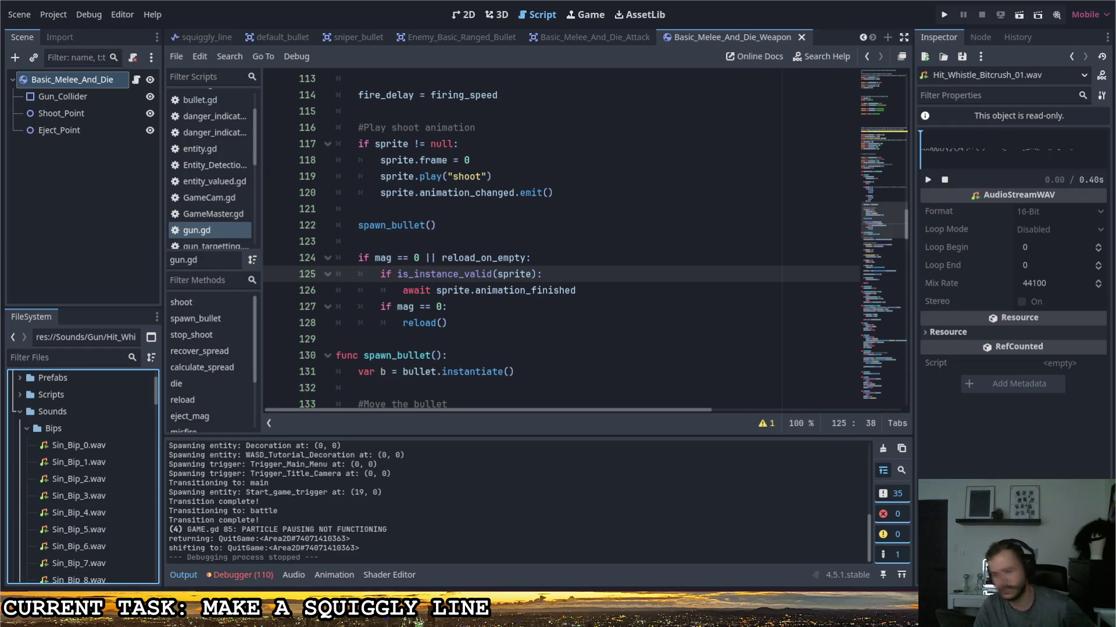
# - Browse to BiggestBoi (G:) > 7-GODOT_FILES > _Bfxr and launch Bfxr.exe
pyautogui.press('super+e')
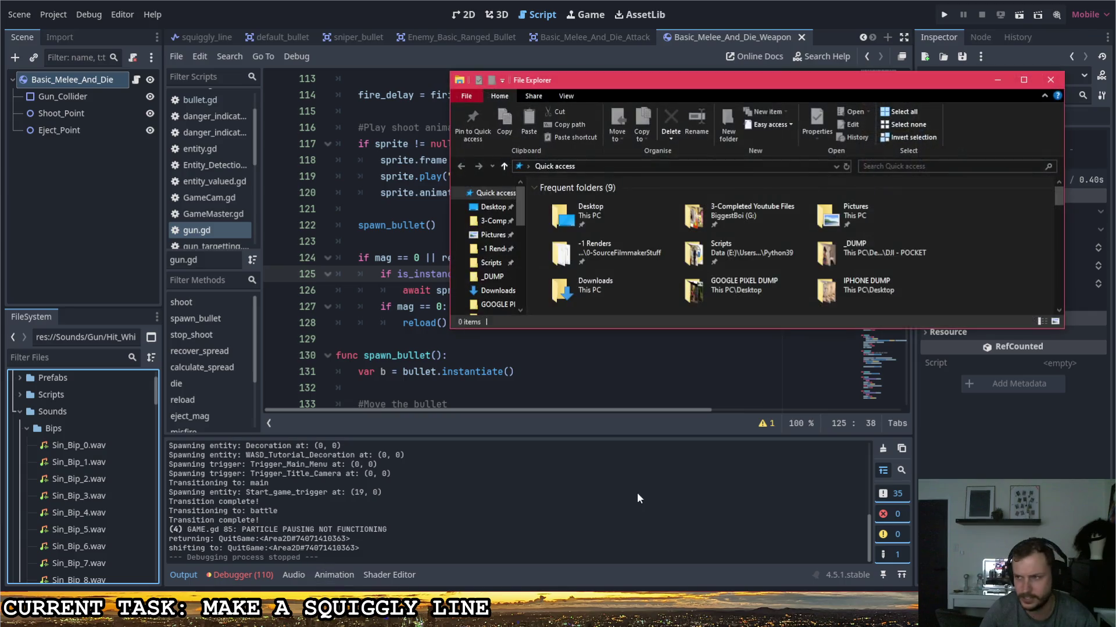
pyautogui.scroll(-5, 511, 244)
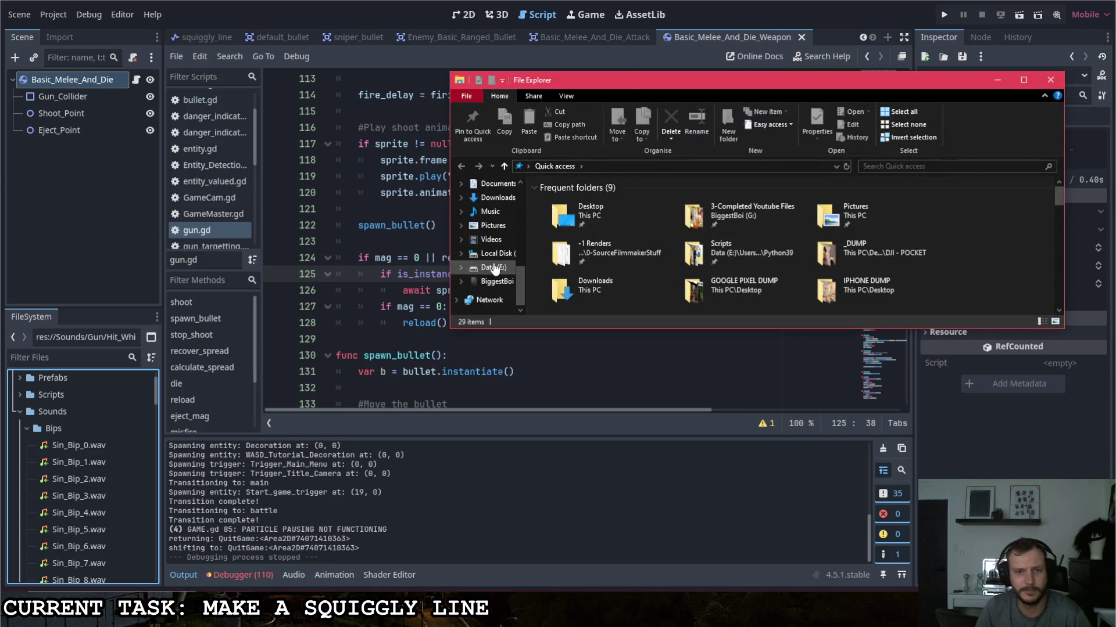
pyautogui.click(493, 268)
pyautogui.click(493, 282)
pyautogui.scroll(-2, 573, 243)
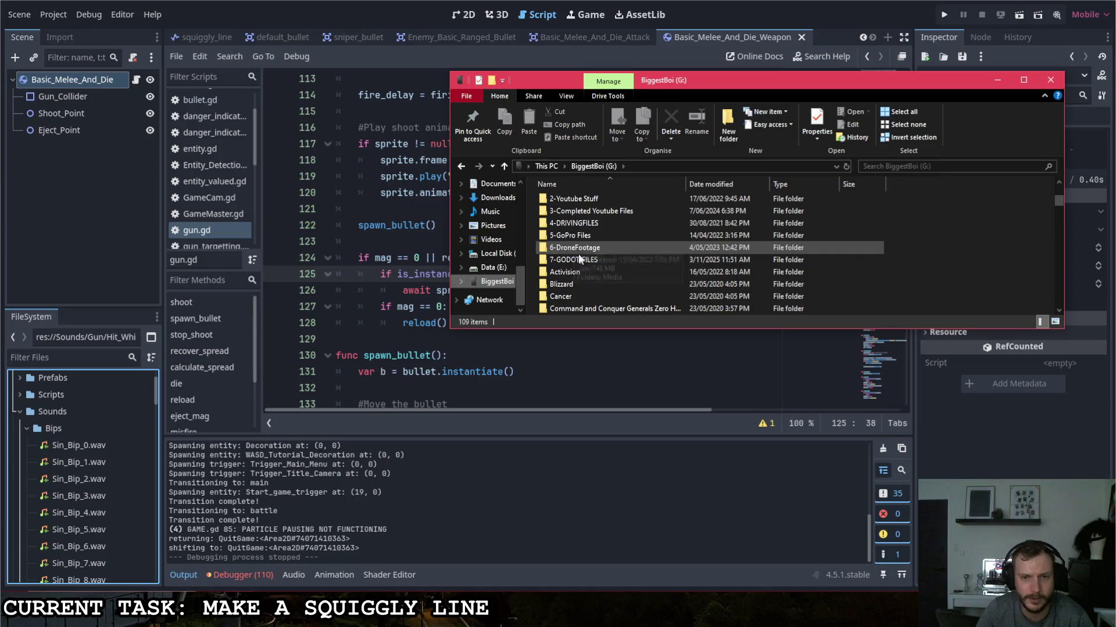
pyautogui.click(576, 262)
pyautogui.doubleClick(575, 261)
pyautogui.doubleClick(567, 213)
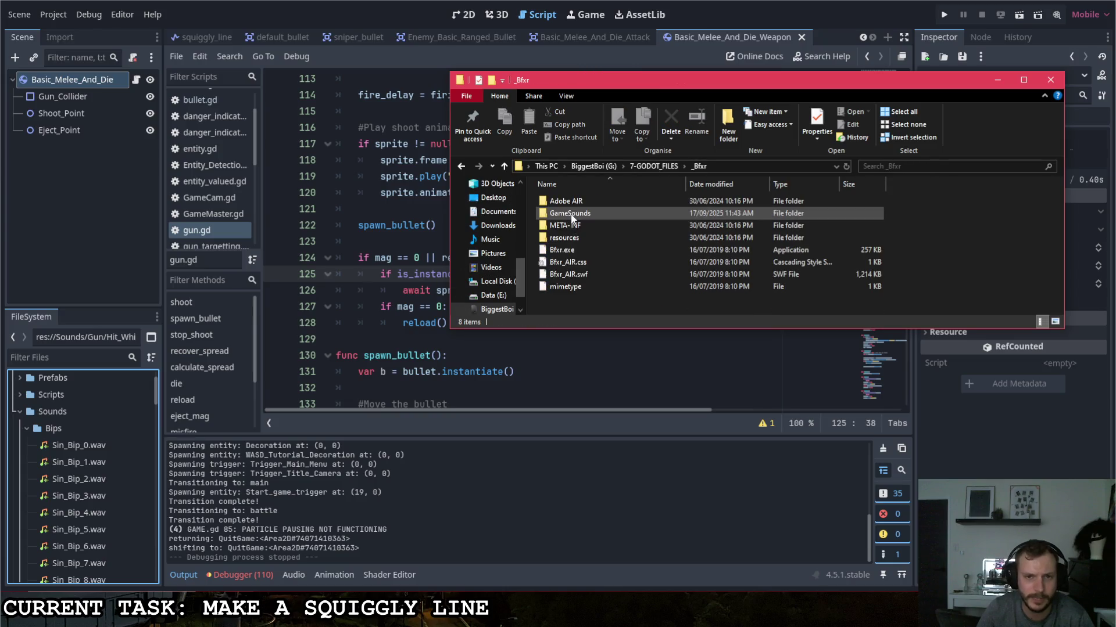
pyautogui.doubleClick(571, 249)
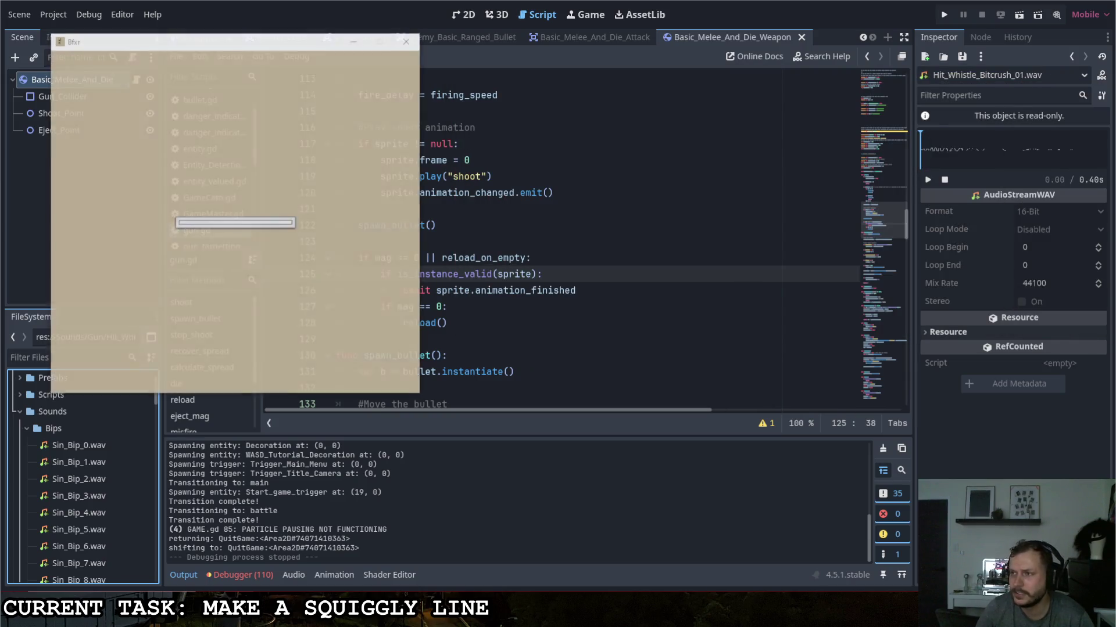
# - Center the Bfxr window and generate several random Laser/Shoot variations
pyautogui.moveTo(285, 46)
pyautogui.mouseDown()
pyautogui.moveTo(627, 86)
pyautogui.moveTo(546, 75)
pyautogui.mouseUp()
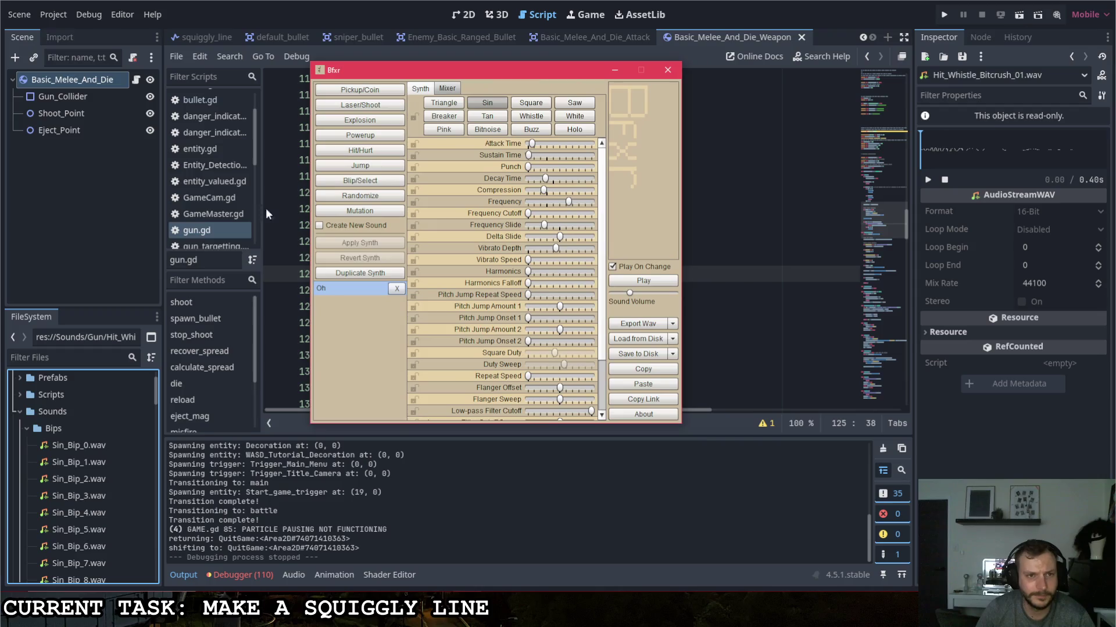
pyautogui.click(371, 106)
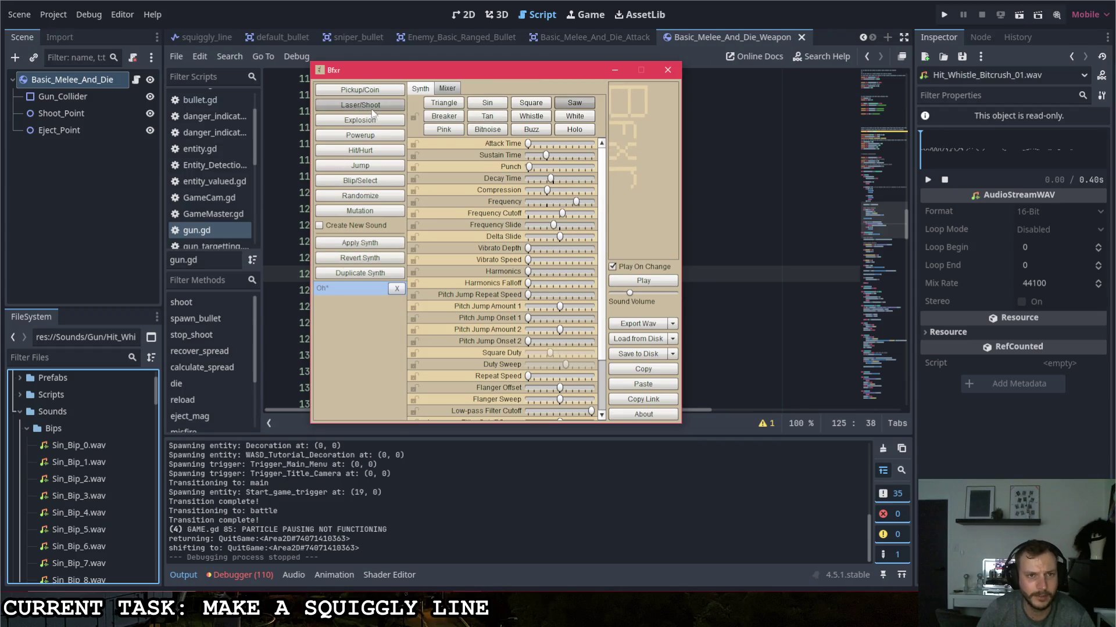
pyautogui.click(372, 106)
pyautogui.click(372, 106)
pyautogui.click(372, 106)
pyautogui.click(370, 112)
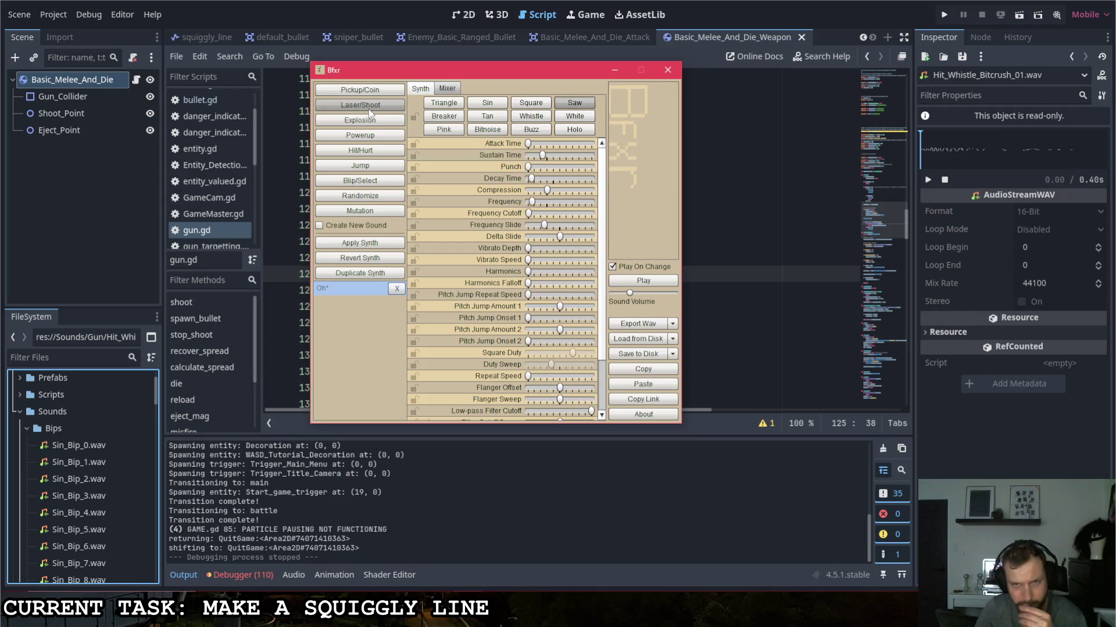
pyautogui.click(369, 112)
pyautogui.click(369, 113)
pyautogui.click(368, 113)
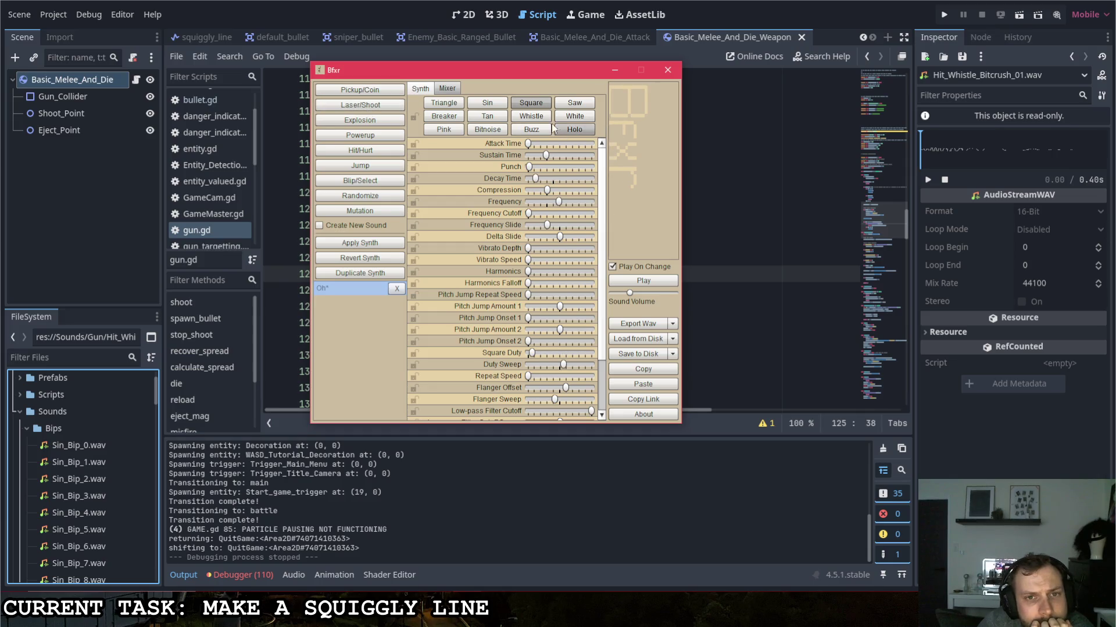
# - Try the Tan, Pink, Holo and Whistle waveforms, ending on White
pyautogui.click(488, 118)
pyautogui.click(446, 129)
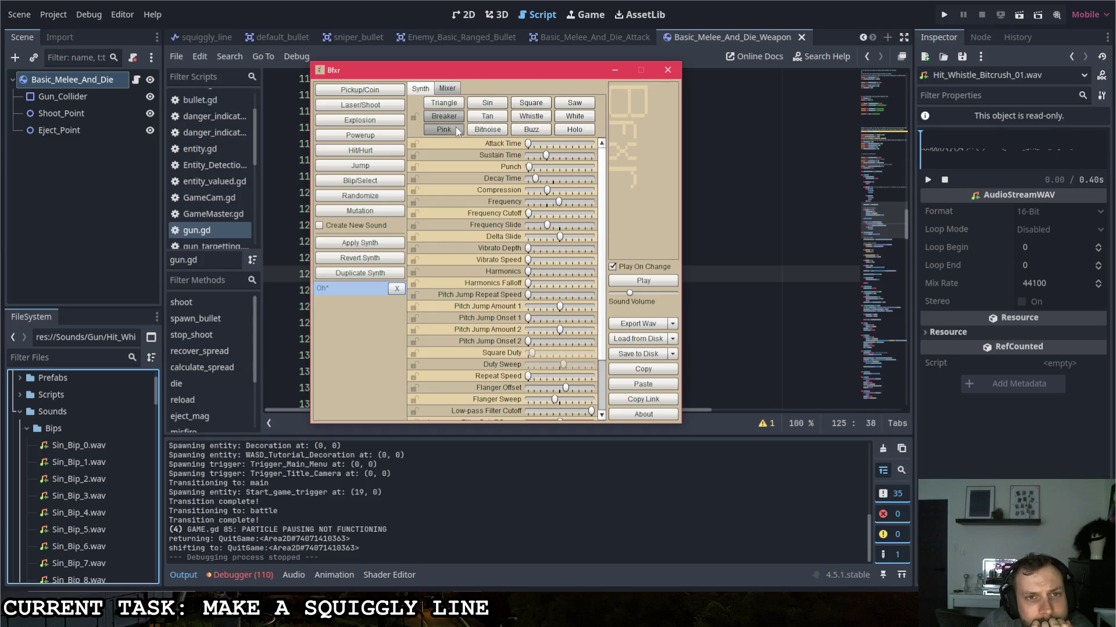
pyautogui.click(566, 130)
pyautogui.click(533, 118)
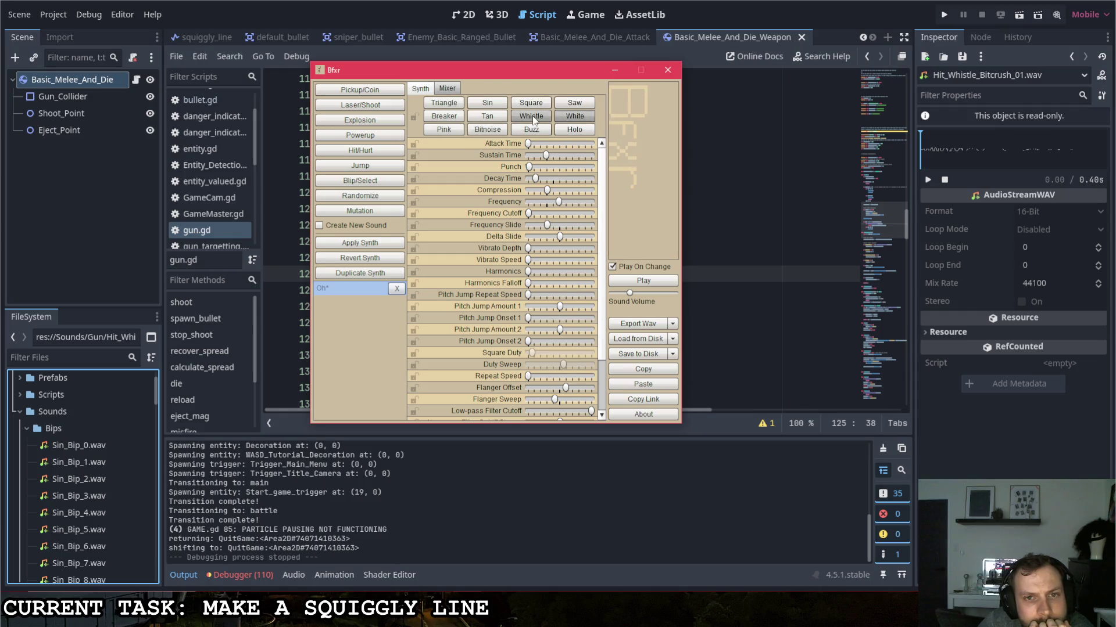
pyautogui.click(571, 118)
# - Lengthen sustain, reduce punch, raise frequency slide slightly and drop frequency cutoff to minimum
pyautogui.moveTo(545, 161); pyautogui.dragTo(527, 145)
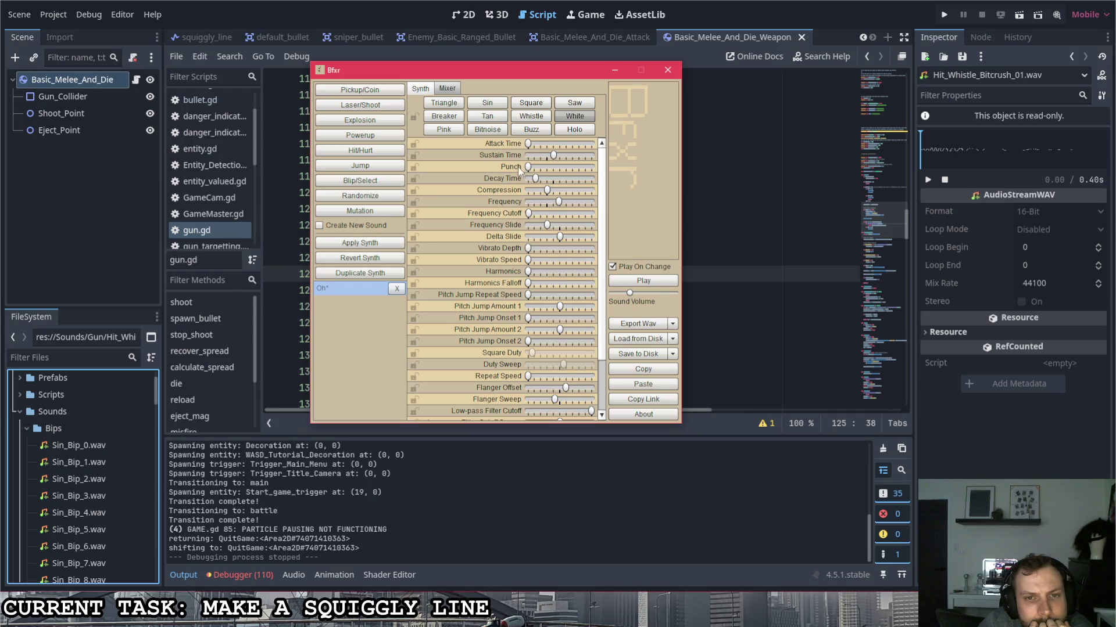
pyautogui.moveTo(545, 168)
pyautogui.mouseDown()
pyautogui.moveTo(528, 168)
pyautogui.moveTo(550, 155)
pyautogui.moveTo(548, 176)
pyautogui.moveTo(581, 179)
pyautogui.moveTo(545, 175)
pyautogui.moveTo(591, 155)
pyautogui.moveTo(559, 158)
pyautogui.mouseUp()
pyautogui.moveTo(546, 230)
pyautogui.mouseDown()
pyautogui.moveTo(608, 216)
pyautogui.moveTo(591, 217)
pyautogui.mouseUp()
pyautogui.moveTo(491, 208); pyautogui.dragTo(530, 218)
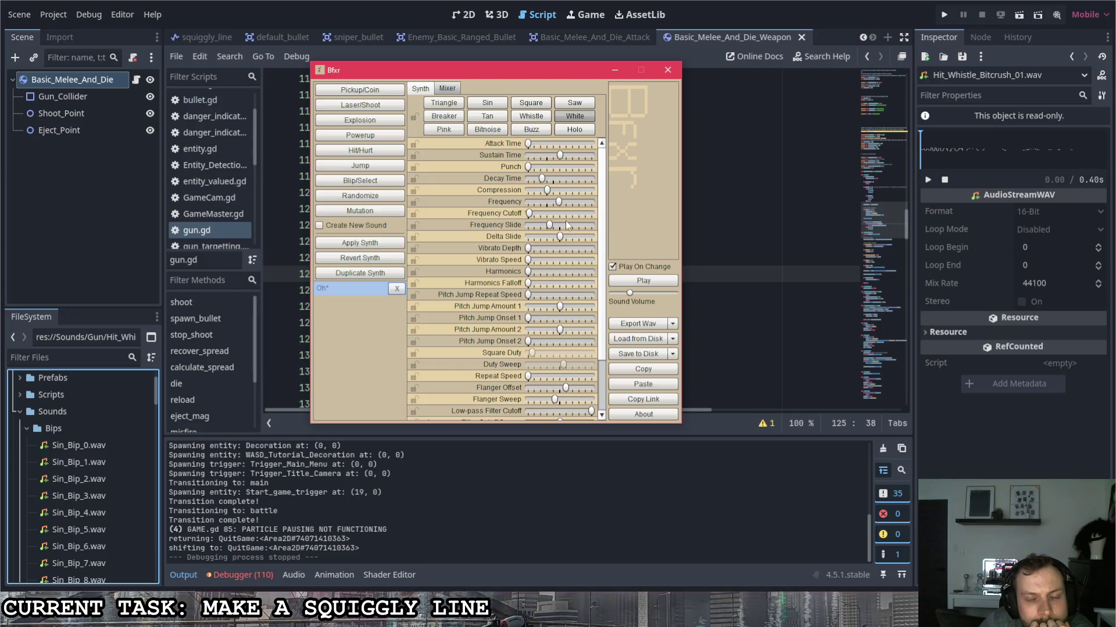
# - Nudge the frequency slide and compare the Square, Sin and Tan waveforms
pyautogui.click(549, 224)
pyautogui.click(547, 103)
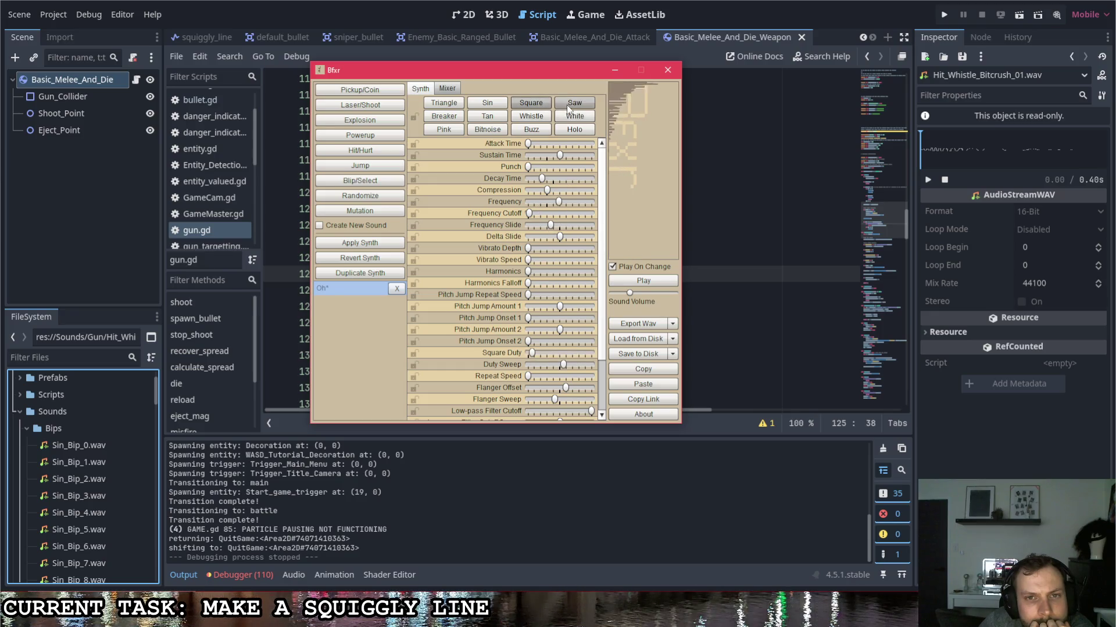
pyautogui.click(506, 104)
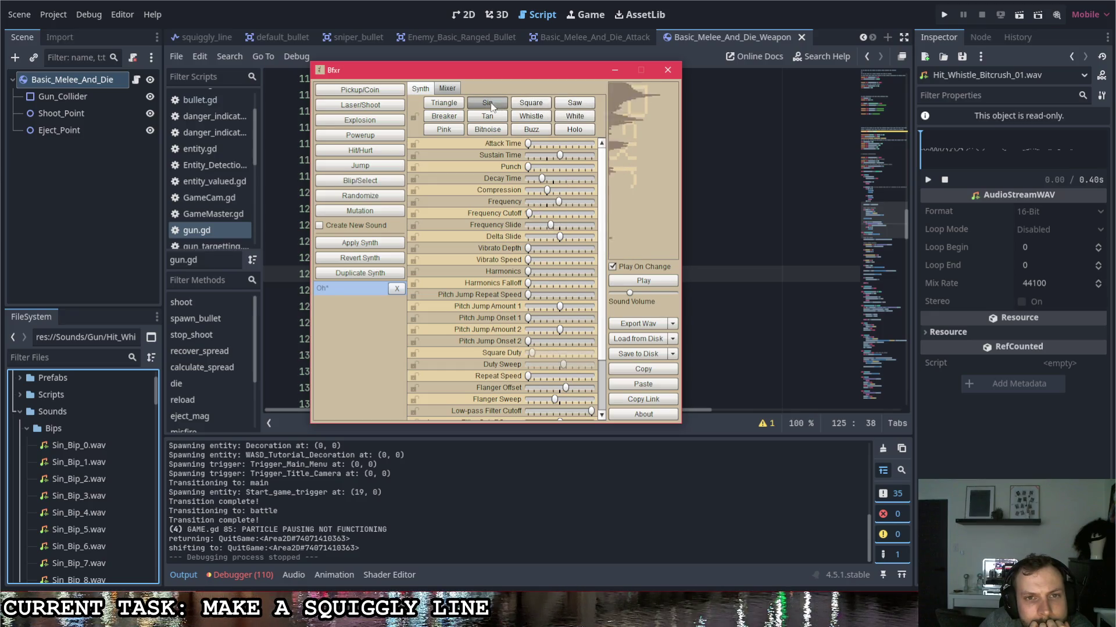
pyautogui.click(530, 104)
pyautogui.click(497, 116)
pyautogui.click(531, 102)
# - Audition Pink, Buzz, Bitnoise, White and Saw waveforms before settling on Square
pyautogui.click(531, 117)
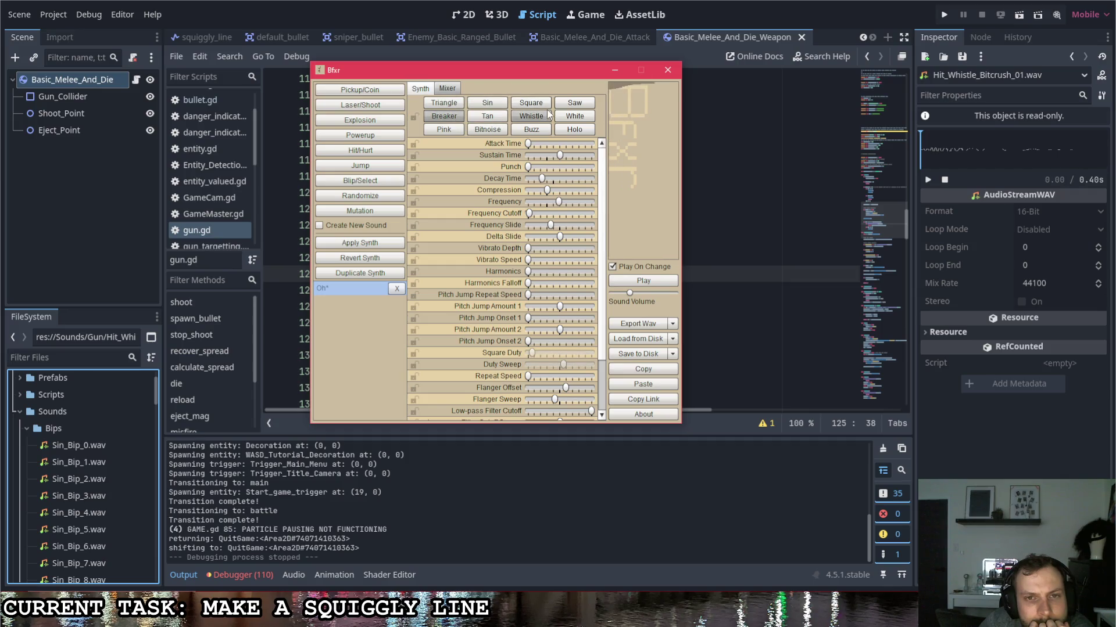
pyautogui.click(487, 116)
pyautogui.click(444, 129)
pyautogui.click(514, 130)
pyautogui.click(491, 130)
pyautogui.click(574, 117)
pyautogui.click(531, 117)
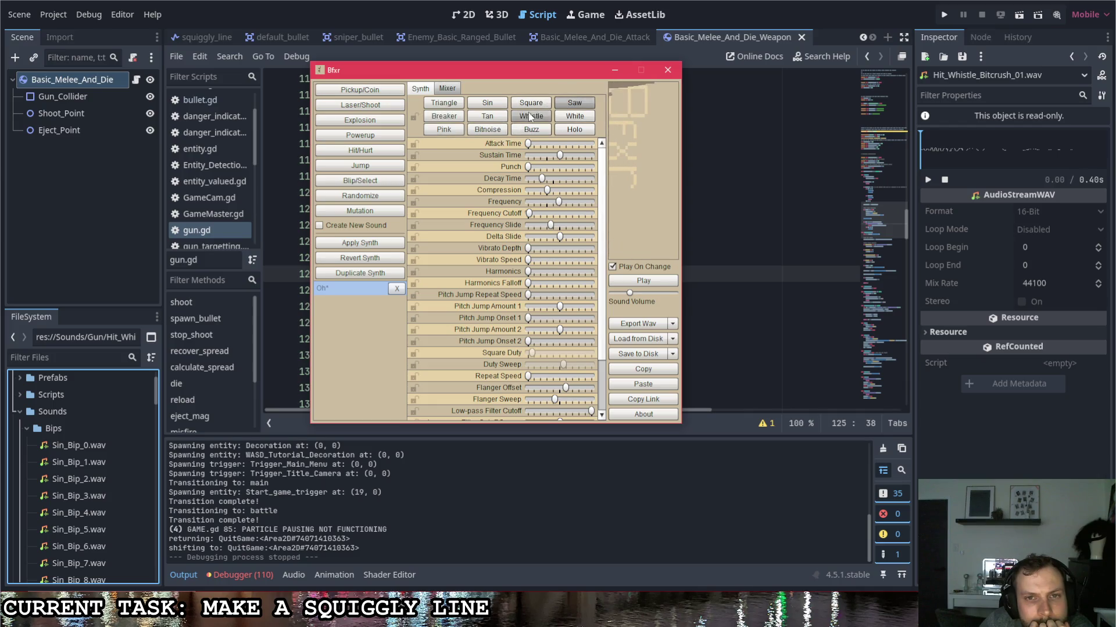
pyautogui.click(575, 103)
pyautogui.click(529, 102)
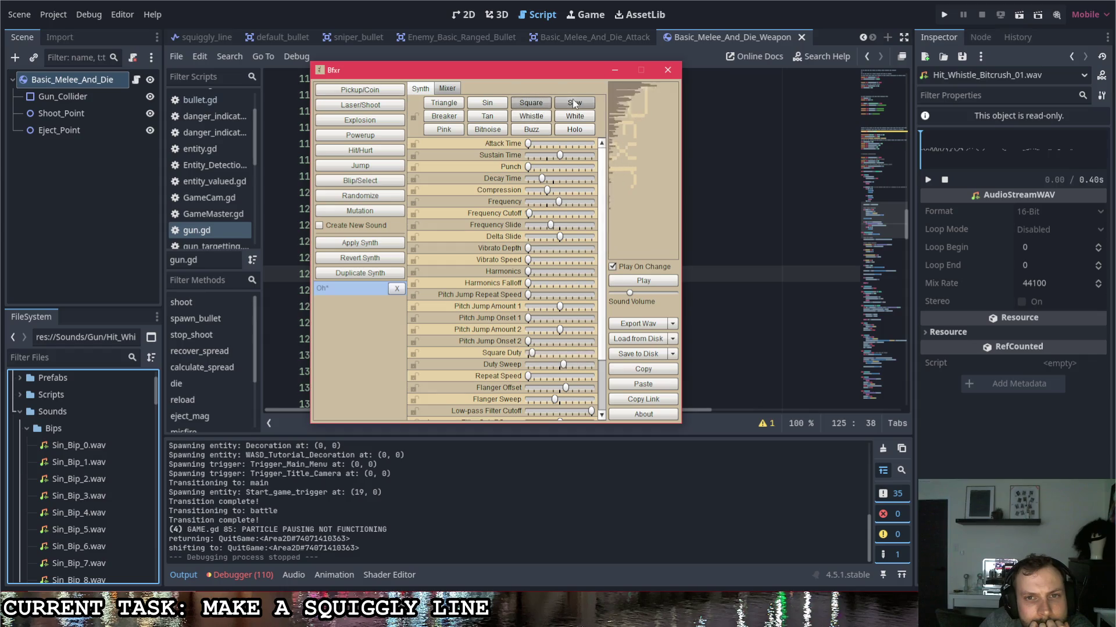
# - Raise the square duty, adjust the duty sweep and increase the harmonics
pyautogui.click(538, 353)
pyautogui.moveTo(563, 364)
pyautogui.mouseDown()
pyautogui.moveTo(533, 365)
pyautogui.moveTo(577, 353)
pyautogui.mouseUp()
pyautogui.click(539, 352)
pyautogui.click(563, 353)
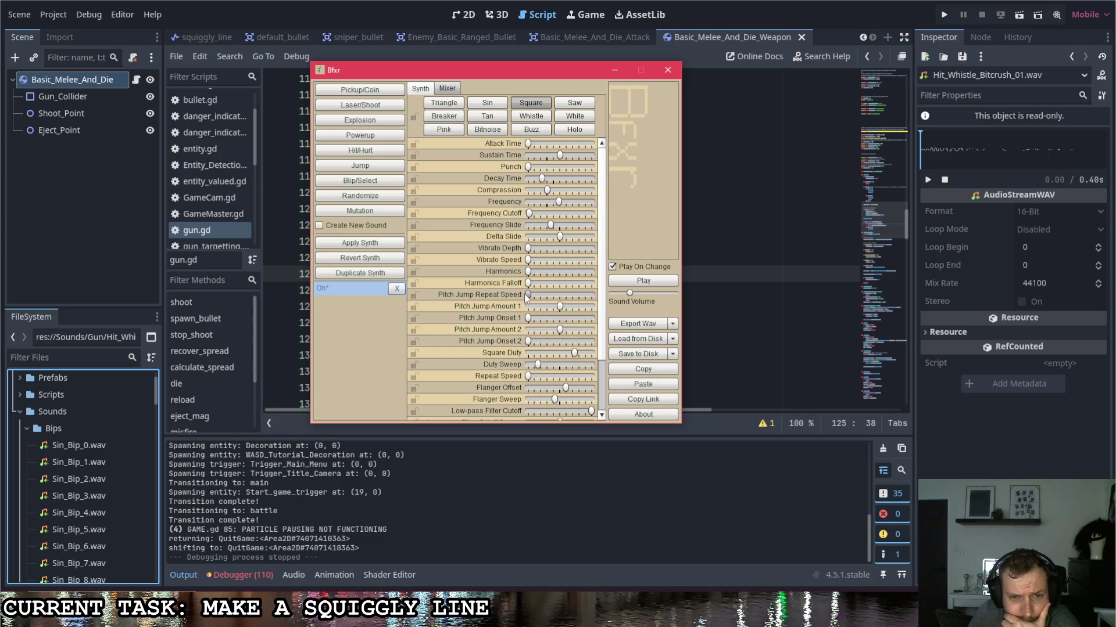
pyautogui.moveTo(527, 272)
pyautogui.mouseDown()
pyautogui.moveTo(594, 275)
pyautogui.moveTo(548, 285)
pyautogui.moveTo(572, 286)
pyautogui.moveTo(563, 289)
pyautogui.mouseUp()
# - Adjust harmonics falloff, speed vibrato to about 0.7, deepen it slightly, set sustain near 0.53
pyautogui.click(563, 289)
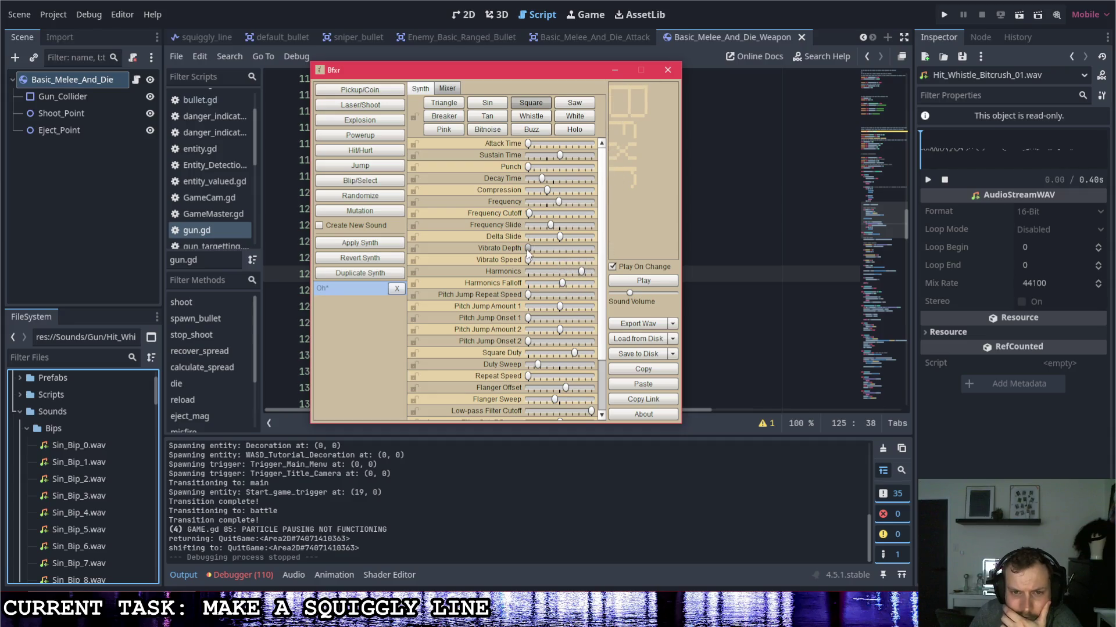
pyautogui.moveTo(527, 259)
pyautogui.mouseDown()
pyautogui.moveTo(579, 265)
pyautogui.moveTo(537, 250)
pyautogui.moveTo(571, 260)
pyautogui.mouseUp()
pyautogui.moveTo(537, 248); pyautogui.dragTo(548, 224)
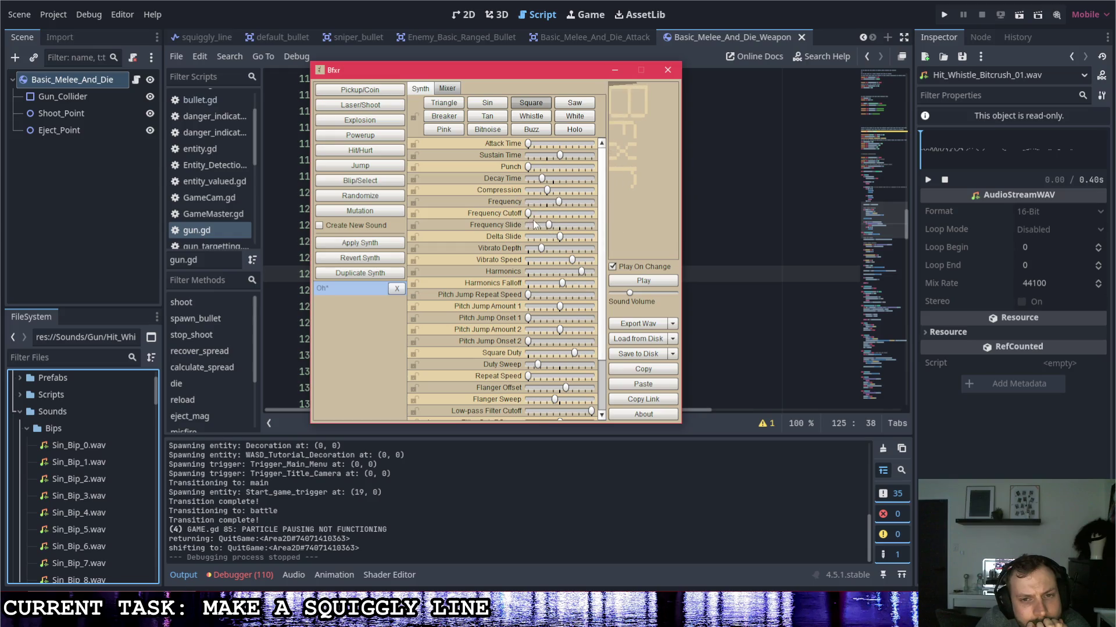
pyautogui.moveTo(548, 224); pyautogui.dragTo(550, 224)
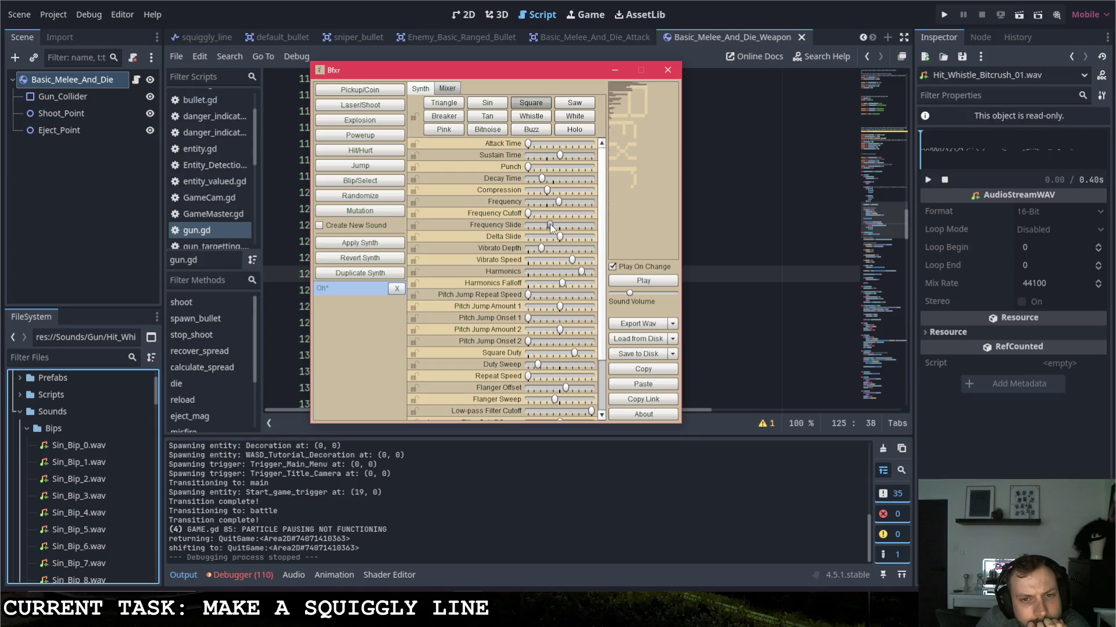
pyautogui.moveTo(562, 157)
pyautogui.mouseDown()
pyautogui.moveTo(528, 144)
pyautogui.moveTo(565, 155)
pyautogui.moveTo(547, 180)
pyautogui.moveTo(591, 180)
pyautogui.moveTo(548, 180)
pyautogui.moveTo(556, 156)
pyautogui.moveTo(545, 157)
pyautogui.moveTo(555, 182)
pyautogui.mouseUp()
pyautogui.click(551, 157)
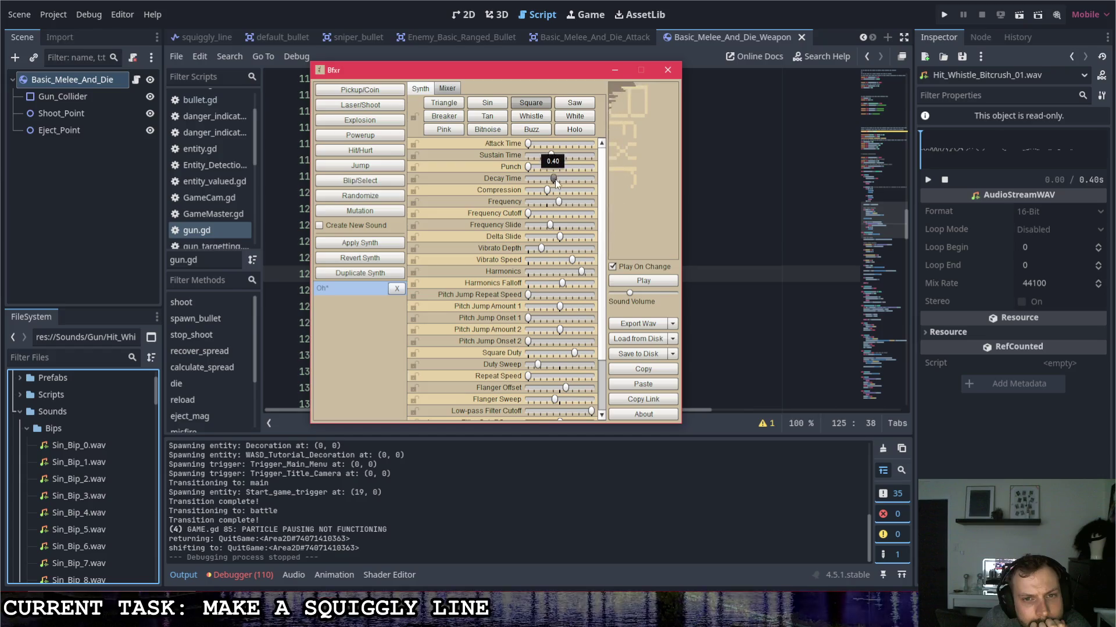
# - Increase the punch, then audition the Saw, Sin, Whistle, White, Tan and Triangle waveforms
pyautogui.moveTo(550, 167)
pyautogui.mouseDown()
pyautogui.moveTo(574, 169)
pyautogui.moveTo(541, 169)
pyautogui.mouseUp()
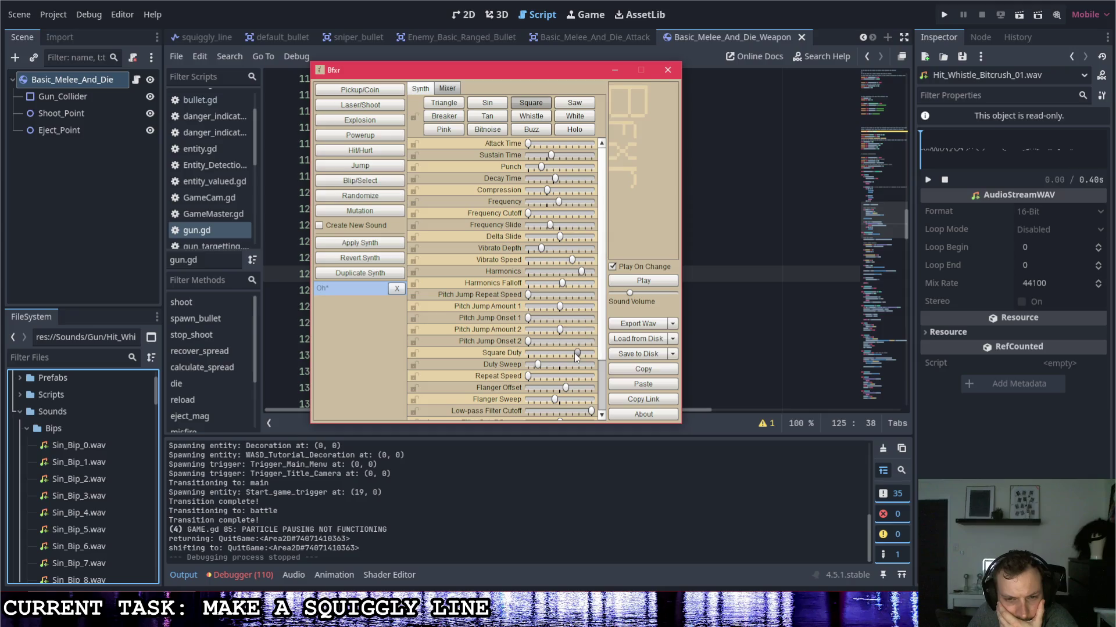
pyautogui.scroll(-3, 602, 382)
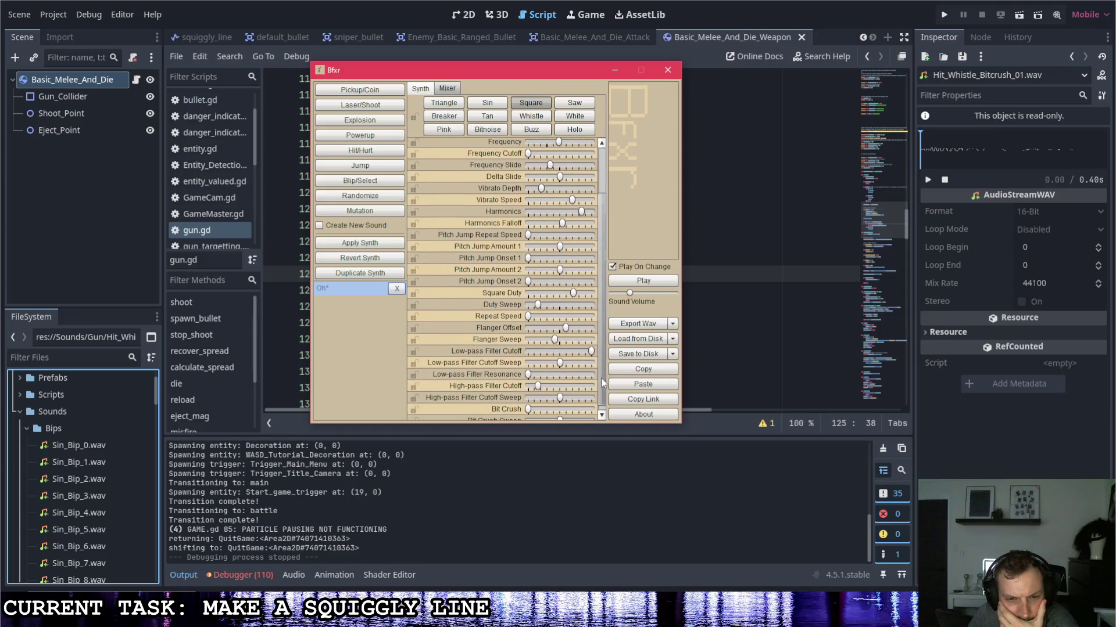
pyautogui.scroll(3, 544, 182)
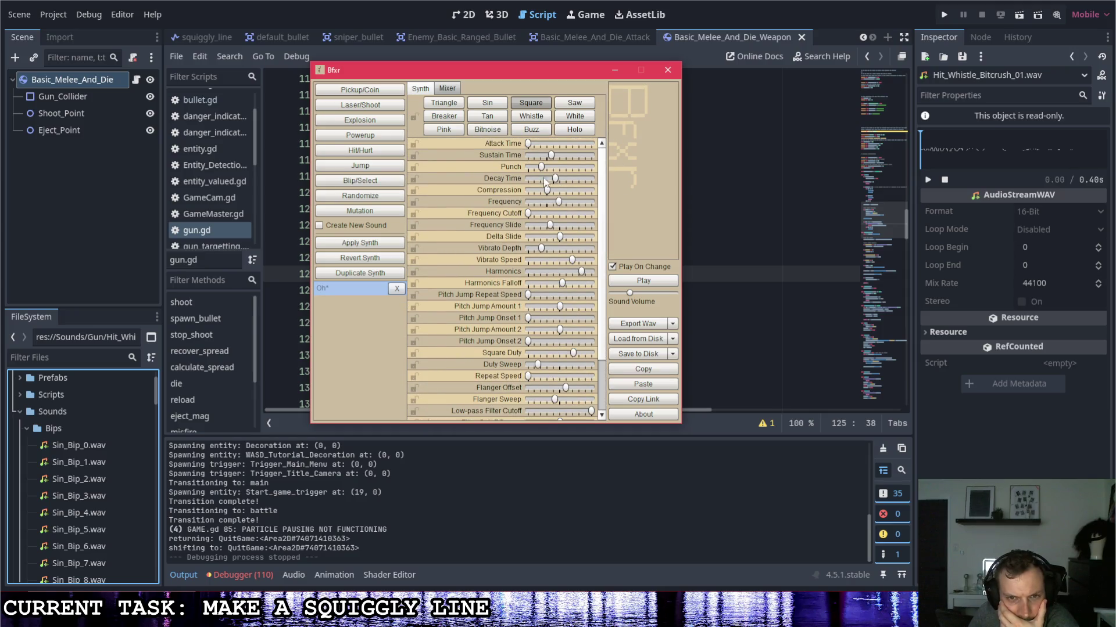
pyautogui.click(574, 102)
pyautogui.click(487, 102)
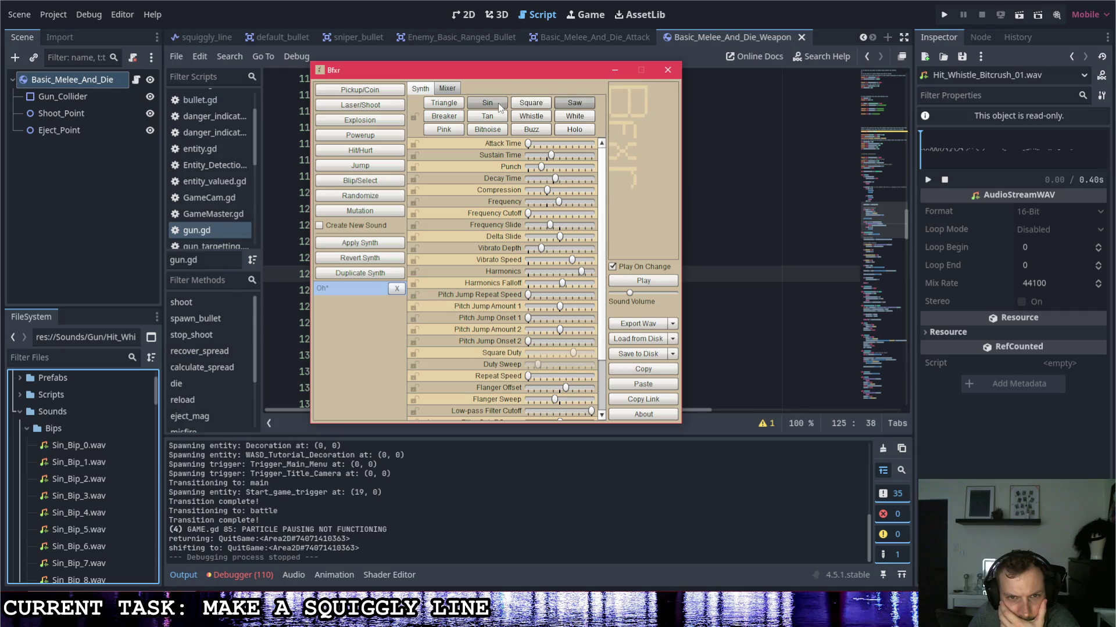
pyautogui.click(529, 116)
pyautogui.click(574, 116)
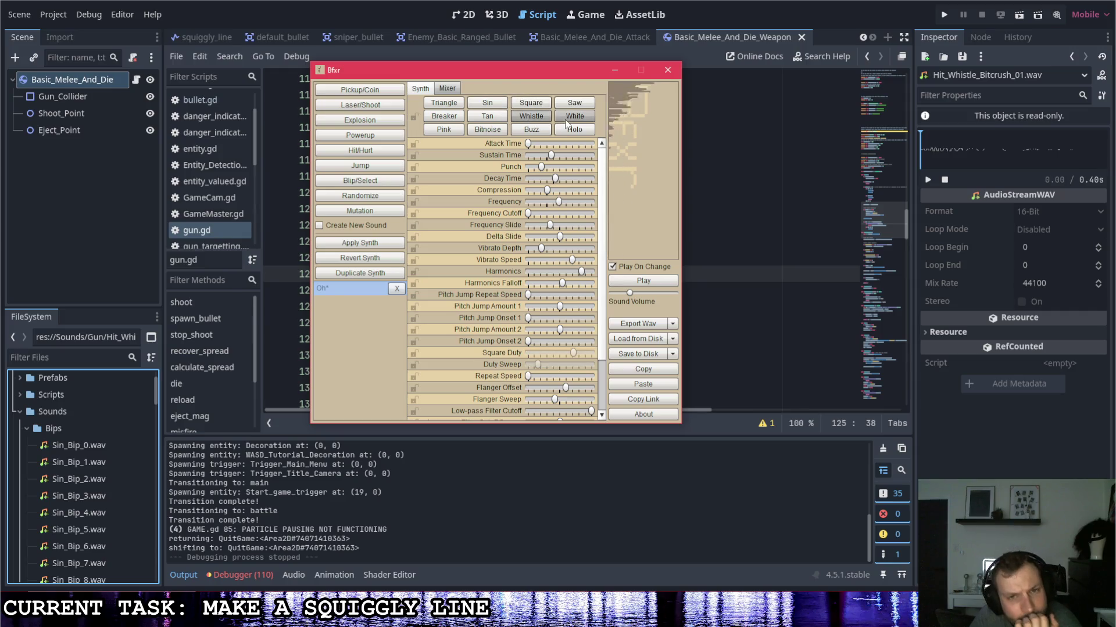
pyautogui.click(487, 115)
pyautogui.click(446, 103)
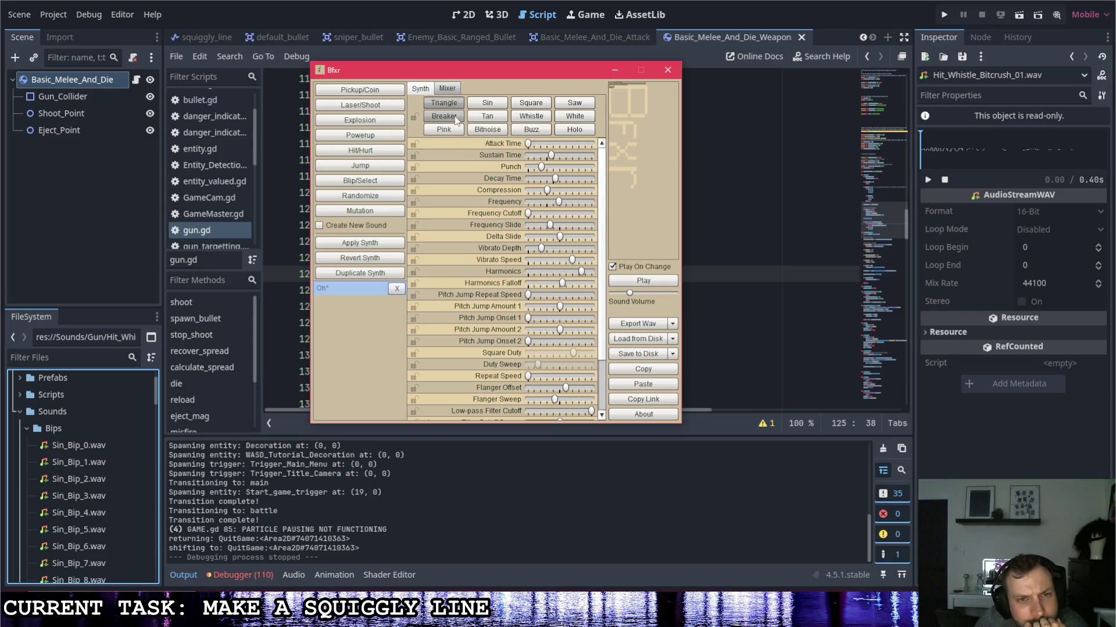
# - Try Breaker, Sine, Square and Saw, lower the Sound Volume slightly, and settle on Square
pyautogui.click(456, 118)
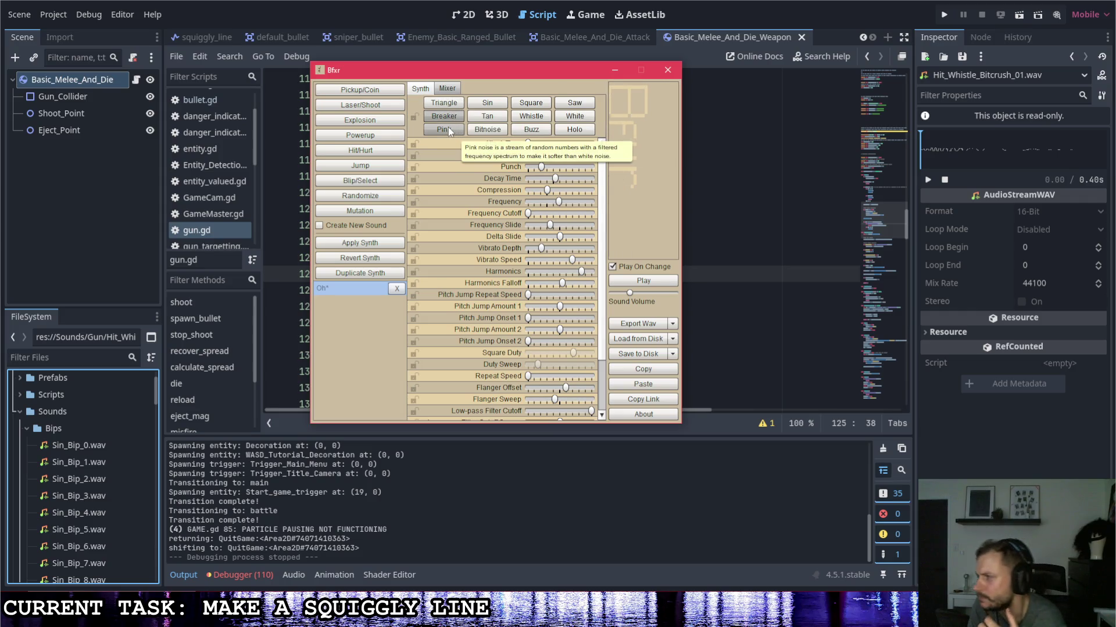
pyautogui.click(487, 104)
pyautogui.click(530, 105)
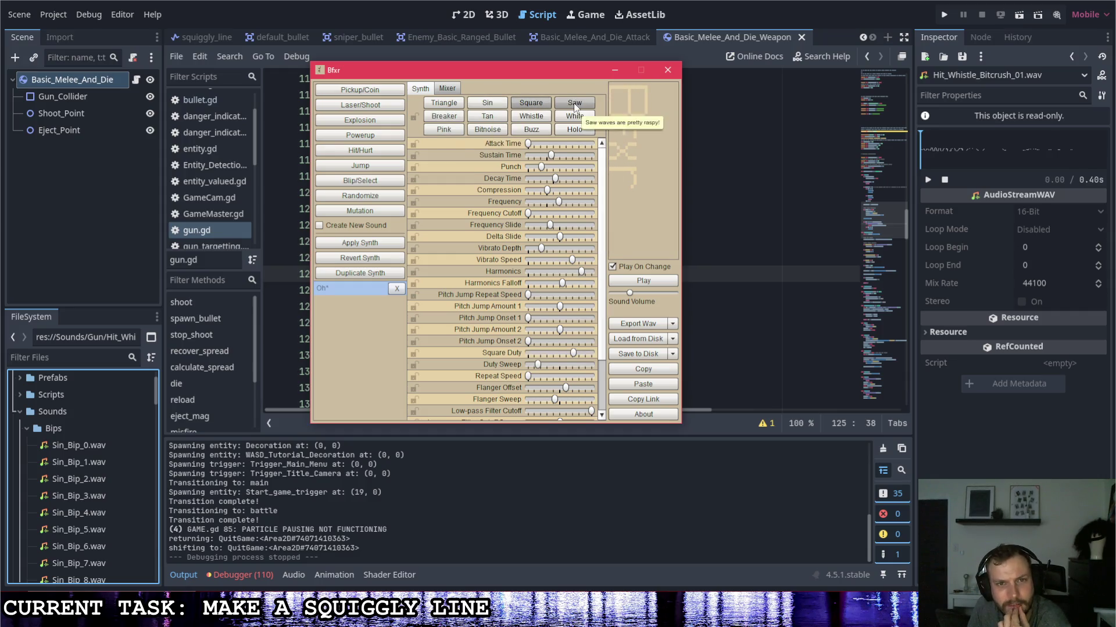
pyautogui.click(506, 103)
pyautogui.moveTo(628, 293); pyautogui.dragTo(619, 292)
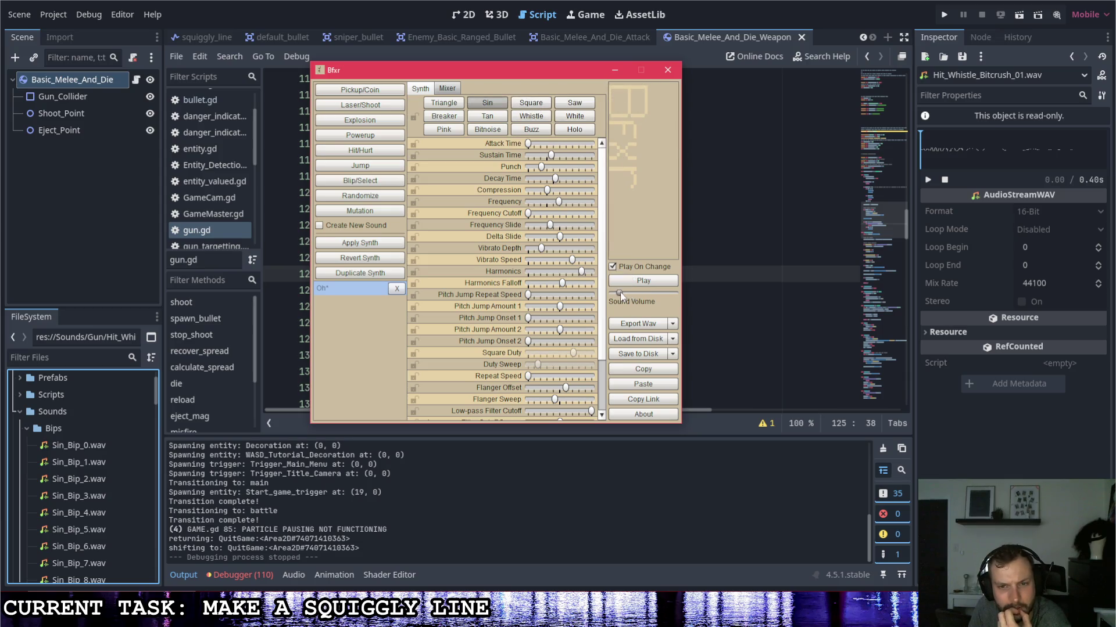
pyautogui.click(557, 104)
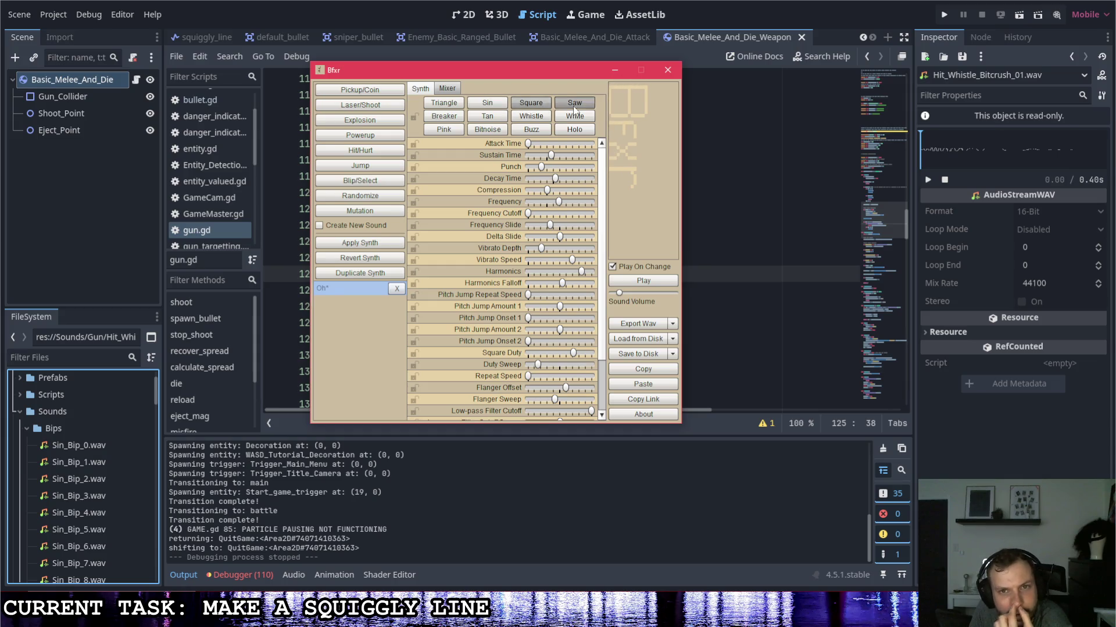
pyautogui.click(546, 106)
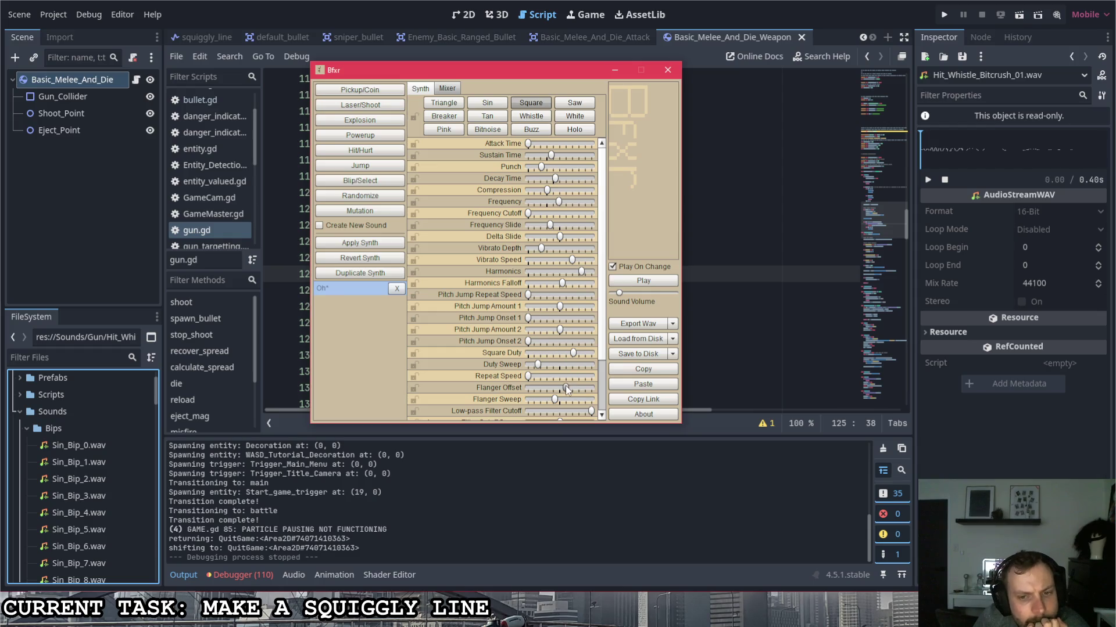
# - Set Flanger Offset to about 0.81 and Flanger Sweep to about 0.28
pyautogui.moveTo(566, 388)
pyautogui.mouseDown()
pyautogui.moveTo(580, 387)
pyautogui.moveTo(567, 388)
pyautogui.mouseUp()
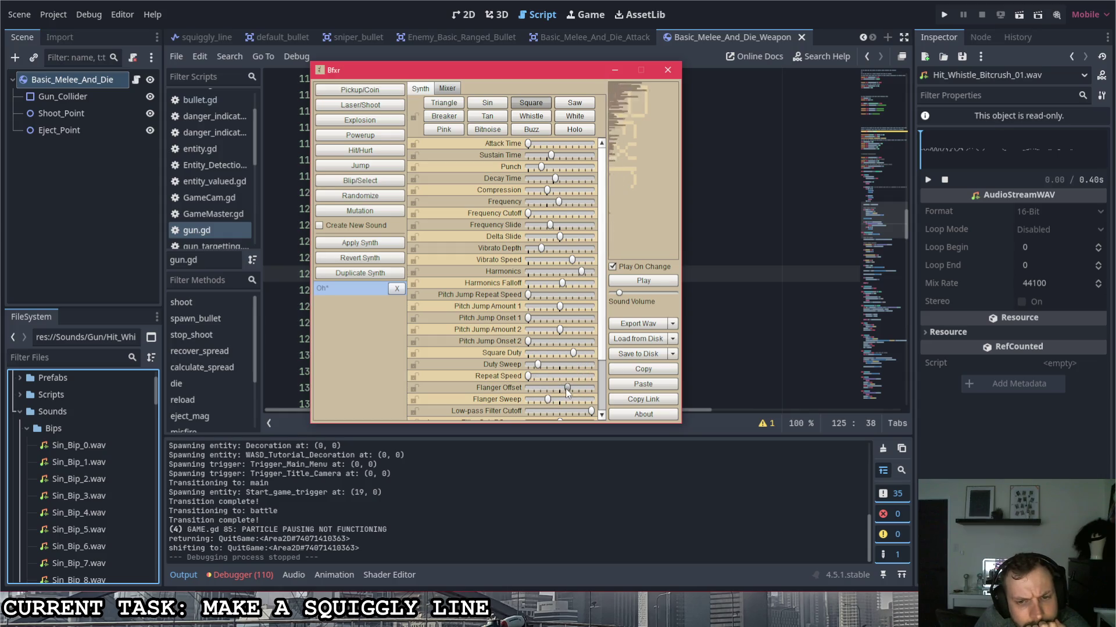
pyautogui.moveTo(599, 391); pyautogui.dragTo(596, 393)
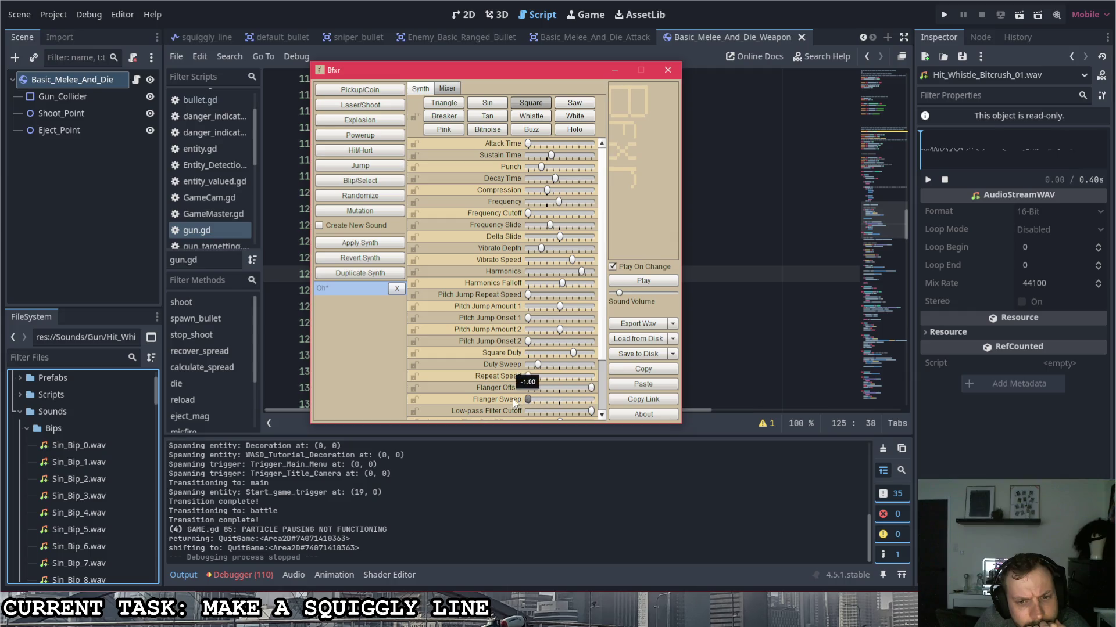
pyautogui.click(588, 388)
pyautogui.moveTo(588, 388); pyautogui.dragTo(594, 389)
pyautogui.click(541, 398)
pyautogui.moveTo(571, 400)
pyautogui.mouseDown()
pyautogui.moveTo(514, 387)
pyautogui.moveTo(595, 399)
pyautogui.moveTo(538, 400)
pyautogui.mouseUp()
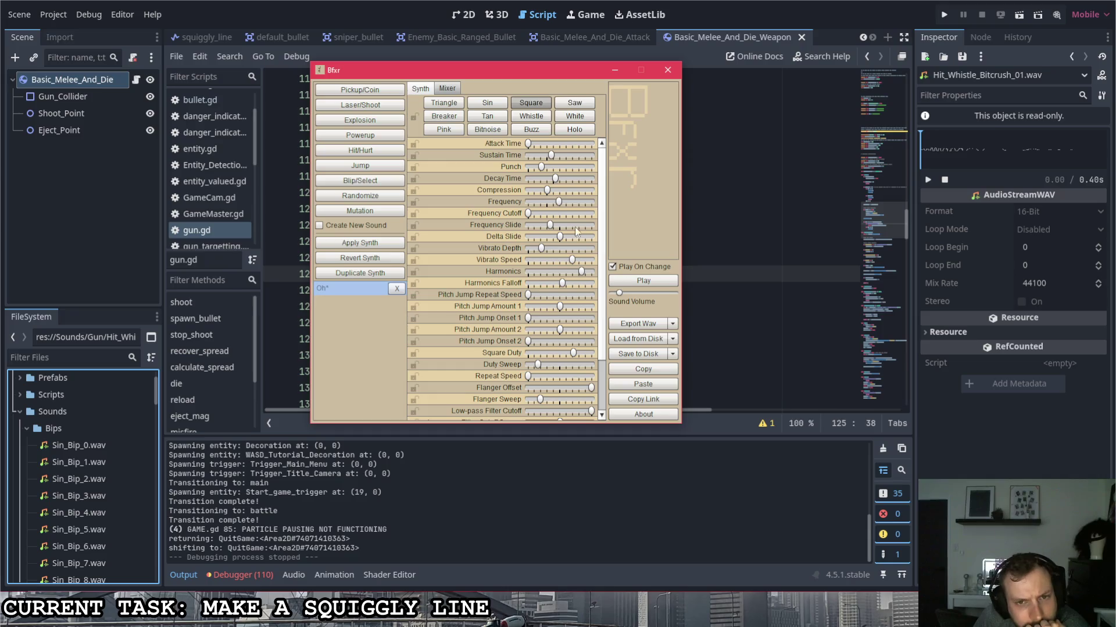
# - Audition the White, Buzz, Holo, Bitnoise and Pink waveforms, then return to Square and replay it
pyautogui.click(560, 116)
pyautogui.click(538, 130)
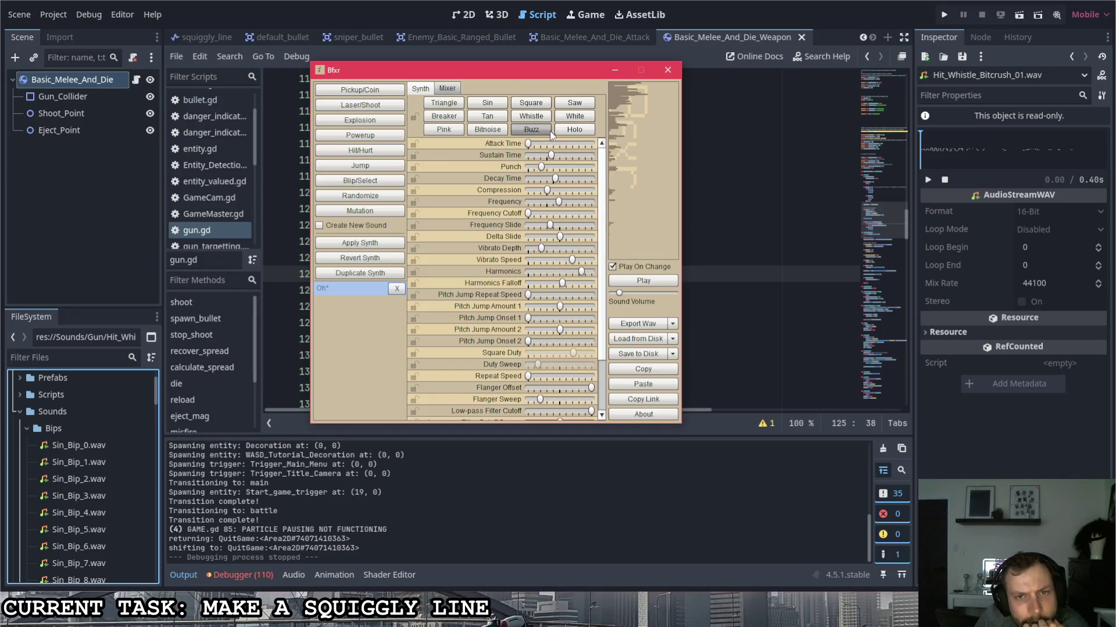
pyautogui.click(567, 129)
pyautogui.click(574, 104)
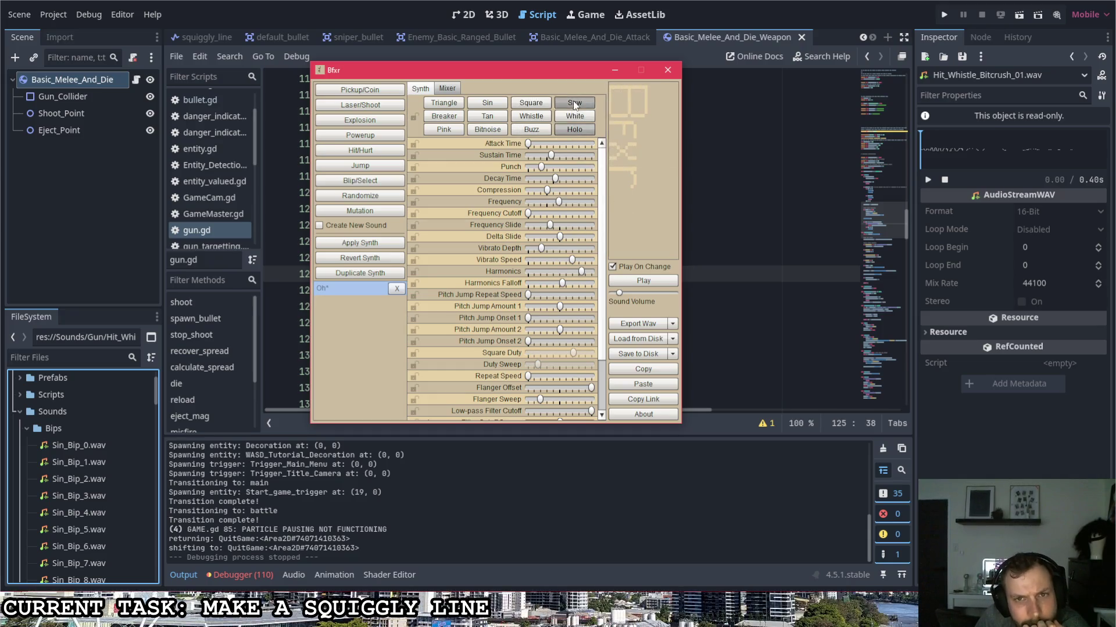
pyautogui.click(533, 106)
pyautogui.click(487, 127)
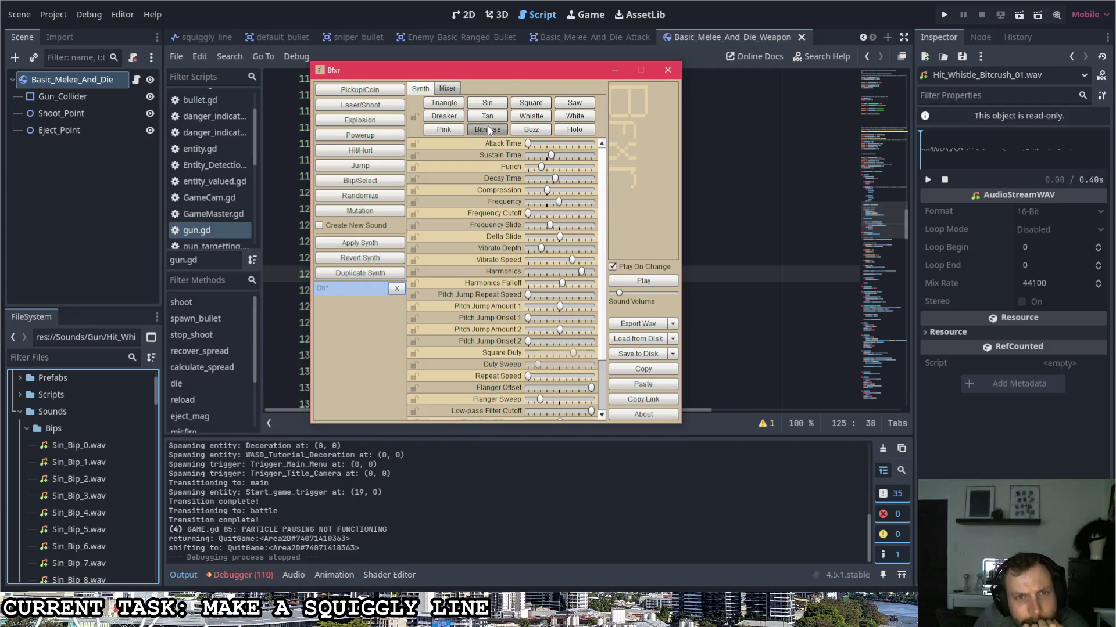
pyautogui.click(456, 129)
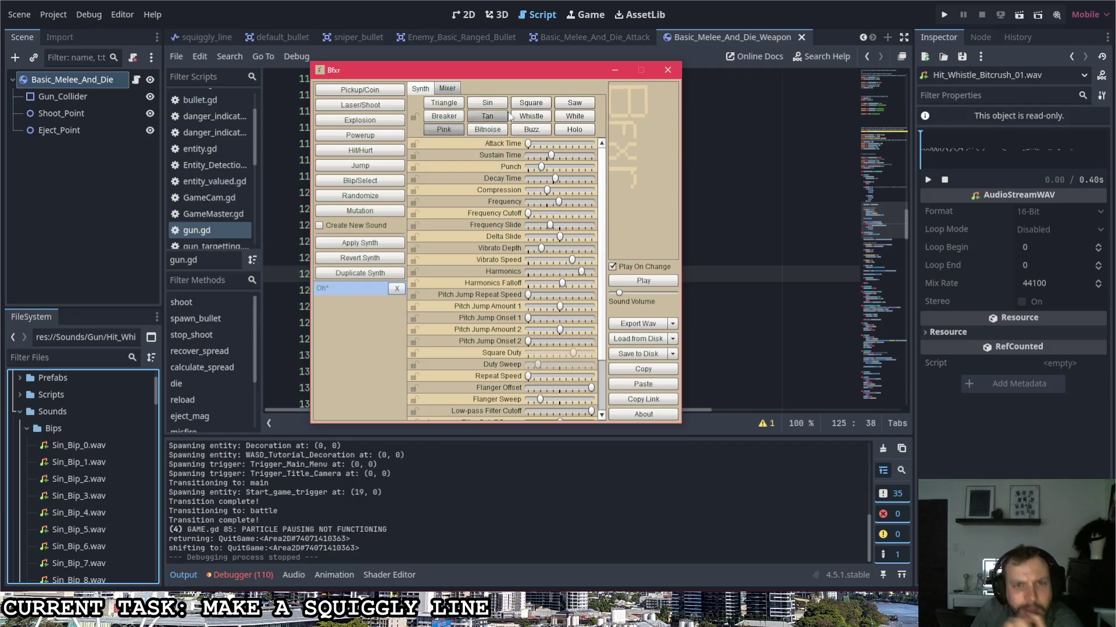
pyautogui.click(537, 104)
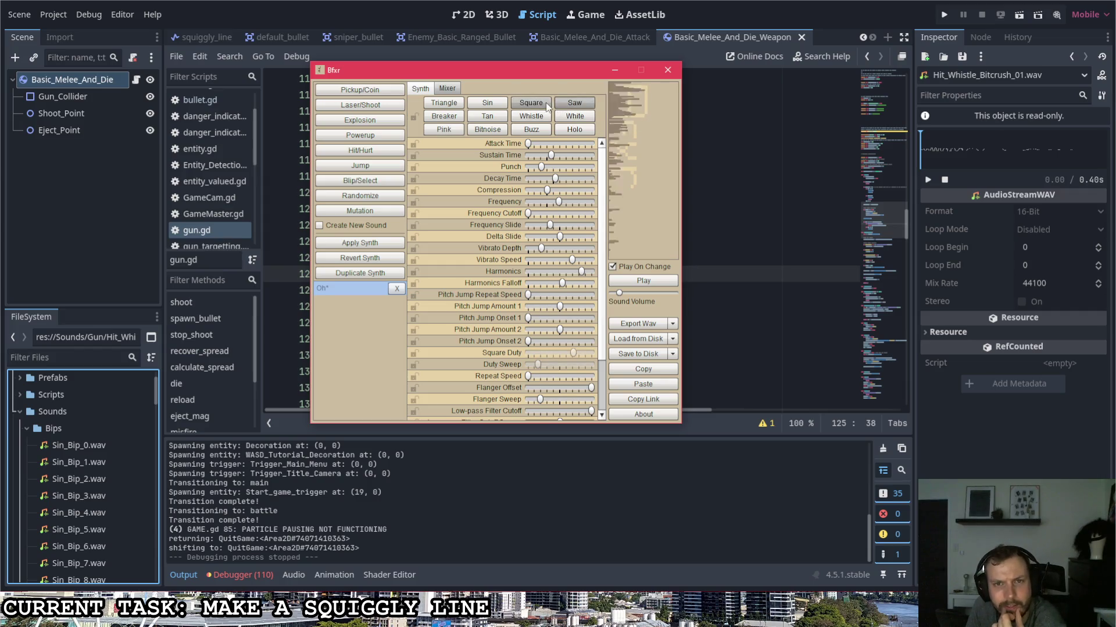
pyautogui.click(549, 106)
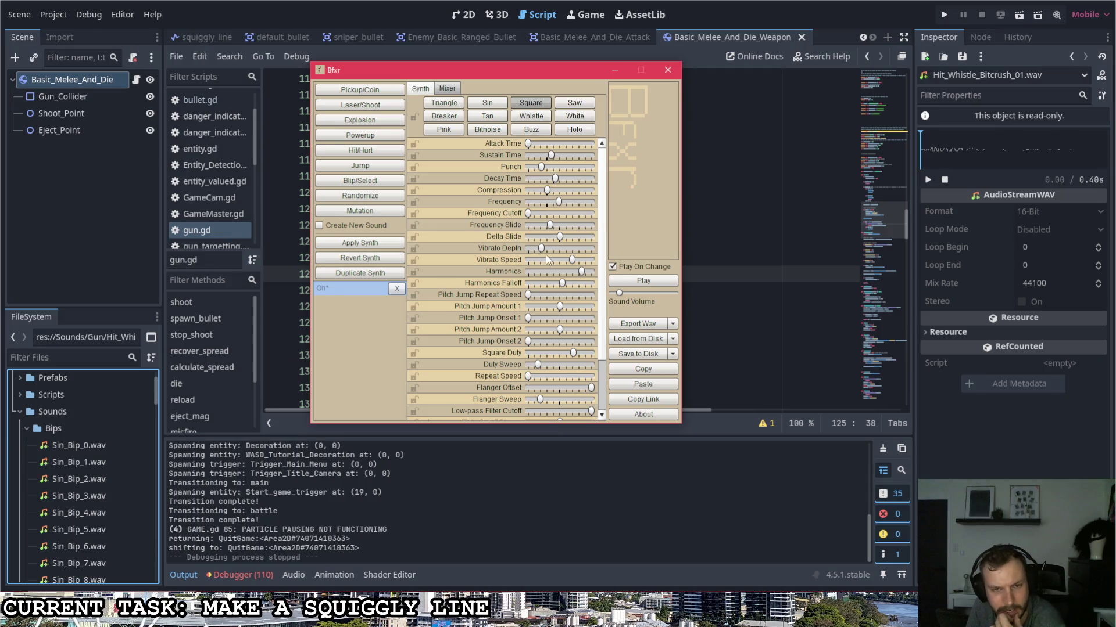
# - Pull Frequency Slide down to about -0.28 and lower Delta Slide slightly
pyautogui.moveTo(552, 227); pyautogui.dragTo(553, 226)
pyautogui.click(552, 225)
pyautogui.click(553, 226)
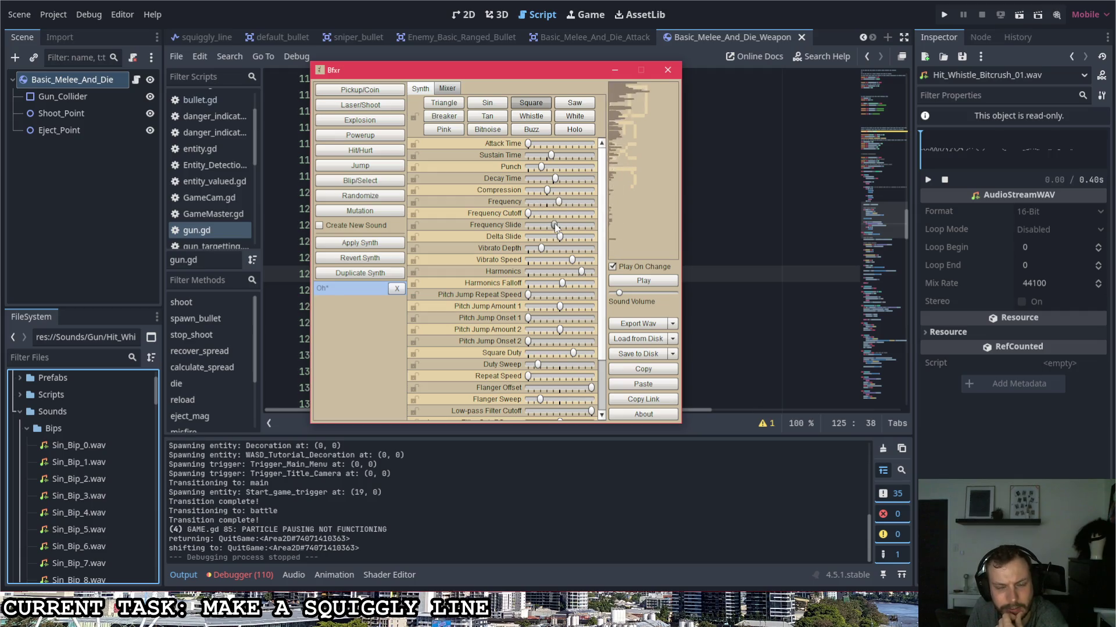
pyautogui.moveTo(553, 223); pyautogui.dragTo(553, 224)
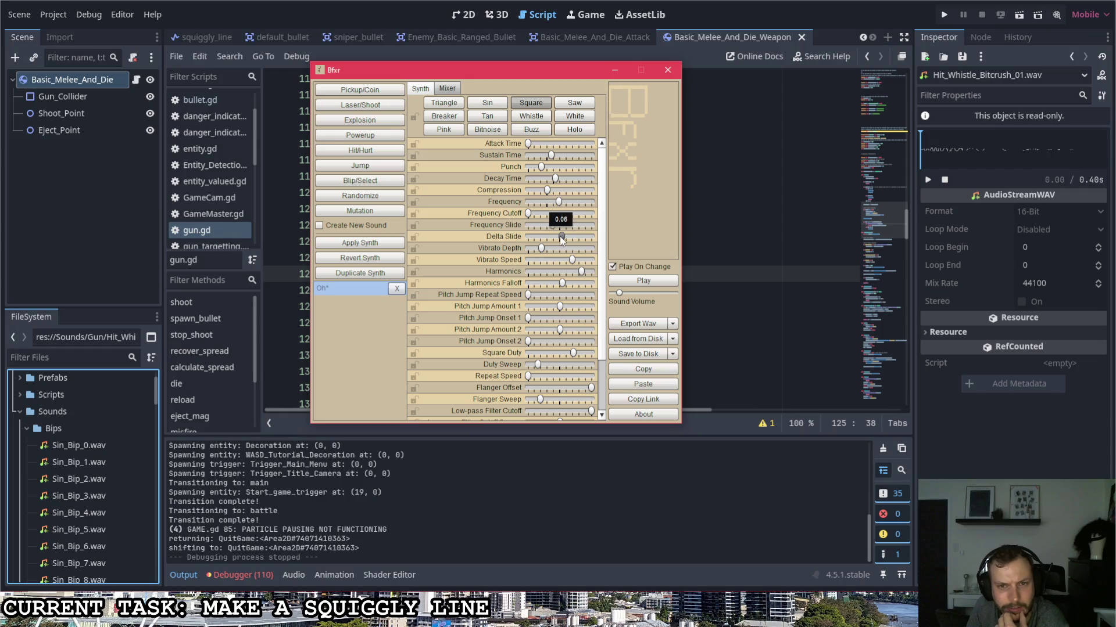
pyautogui.moveTo(561, 238)
pyautogui.mouseDown()
pyautogui.moveTo(557, 225)
pyautogui.moveTo(545, 241)
pyautogui.moveTo(549, 225)
pyautogui.moveTo(560, 235)
pyautogui.moveTo(549, 226)
pyautogui.mouseUp()
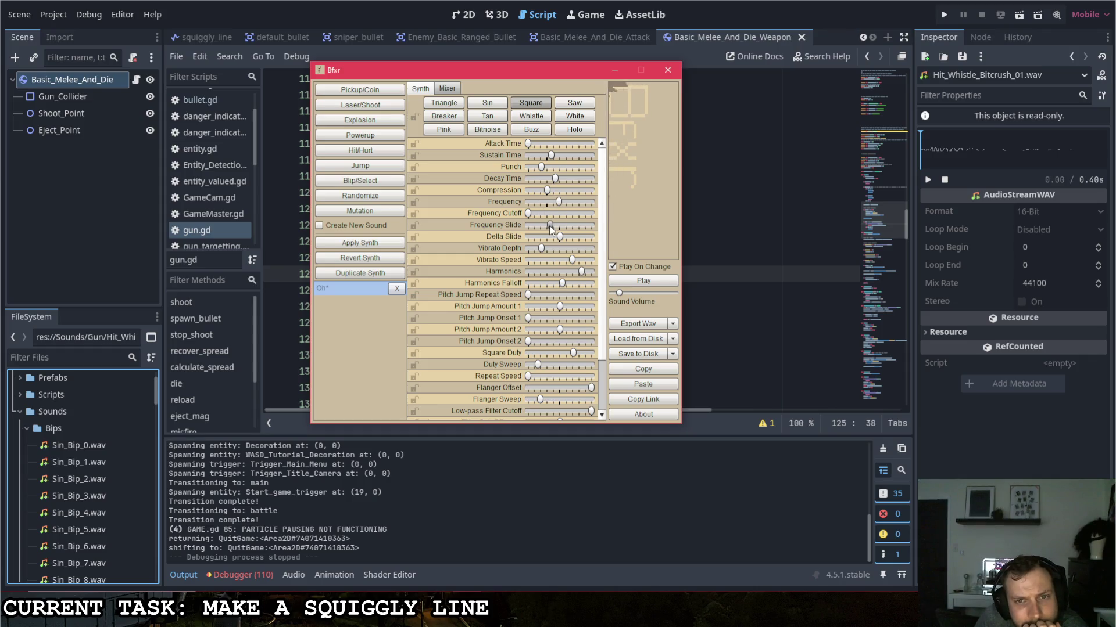
# - Audition the Saw, White, Whistle, Square, Bitnoise, Buzz, Sin and Tan waveforms
pyautogui.click(559, 107)
pyautogui.click(539, 102)
pyautogui.click(564, 113)
pyautogui.click(540, 120)
pyautogui.click(539, 119)
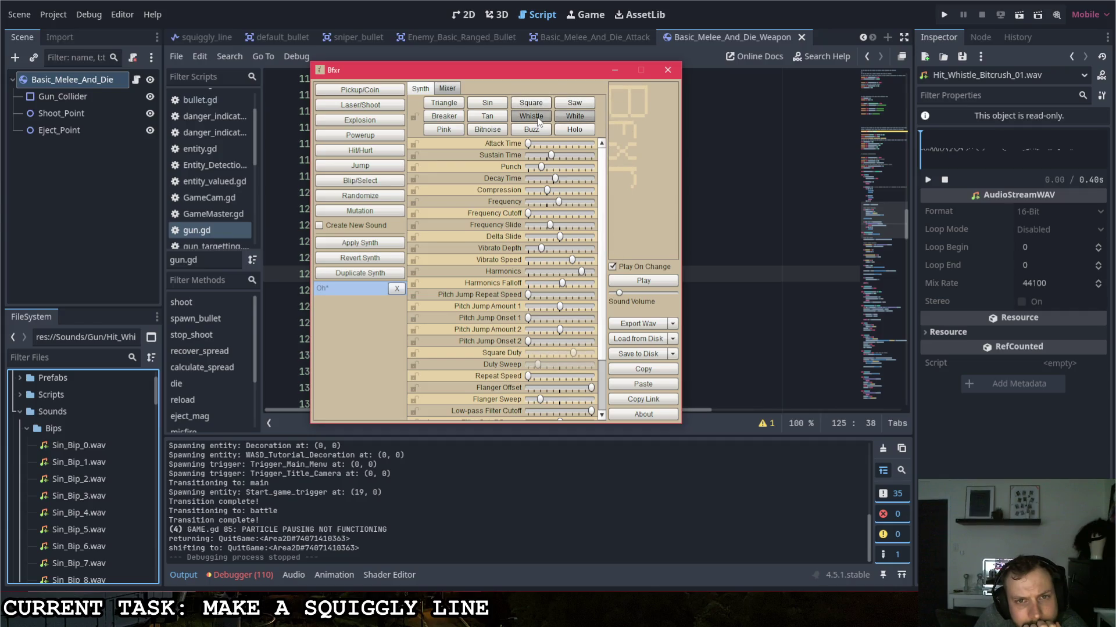
pyautogui.click(532, 103)
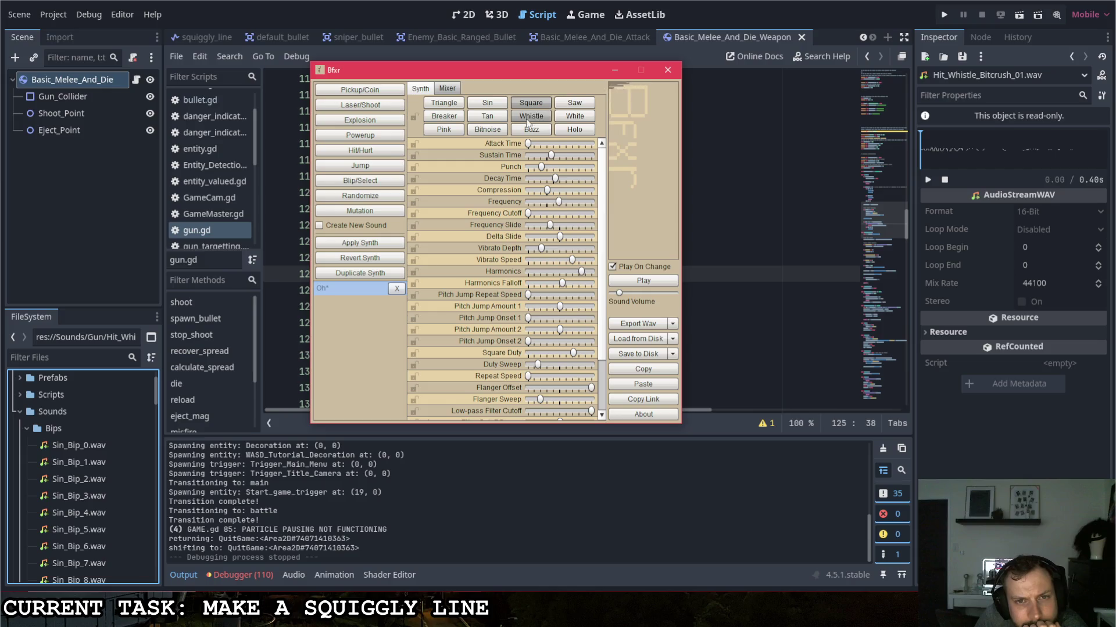
pyautogui.click(497, 129)
pyautogui.click(531, 129)
pyautogui.click(487, 103)
pyautogui.click(497, 117)
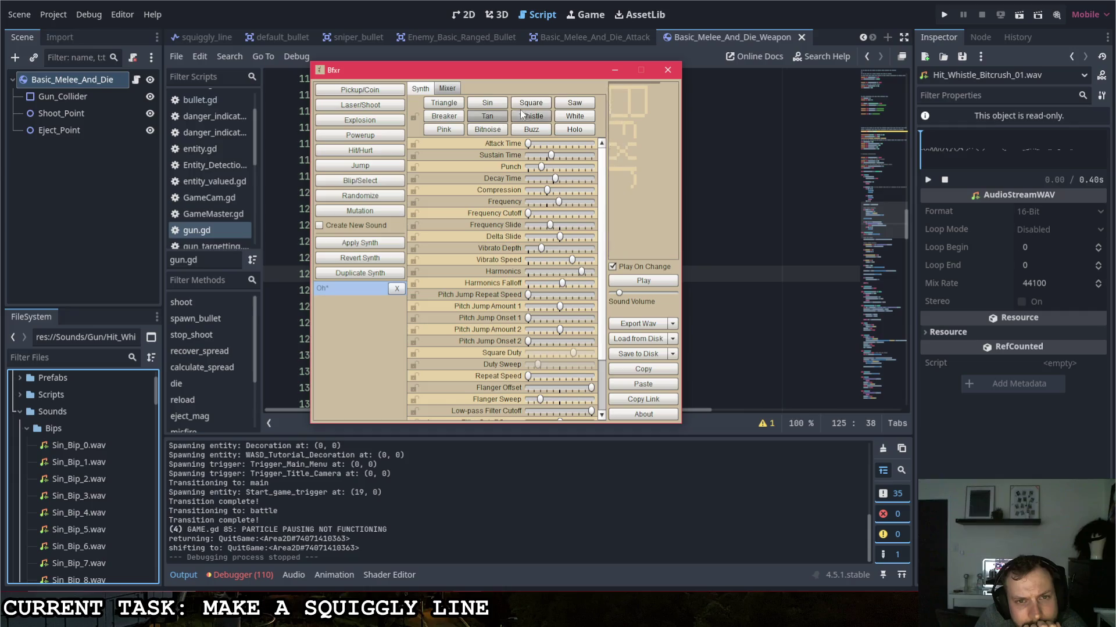
pyautogui.click(514, 106)
# - Settle on the Sin waveform after comparing it with Square, then start the WAV export
pyautogui.click(498, 109)
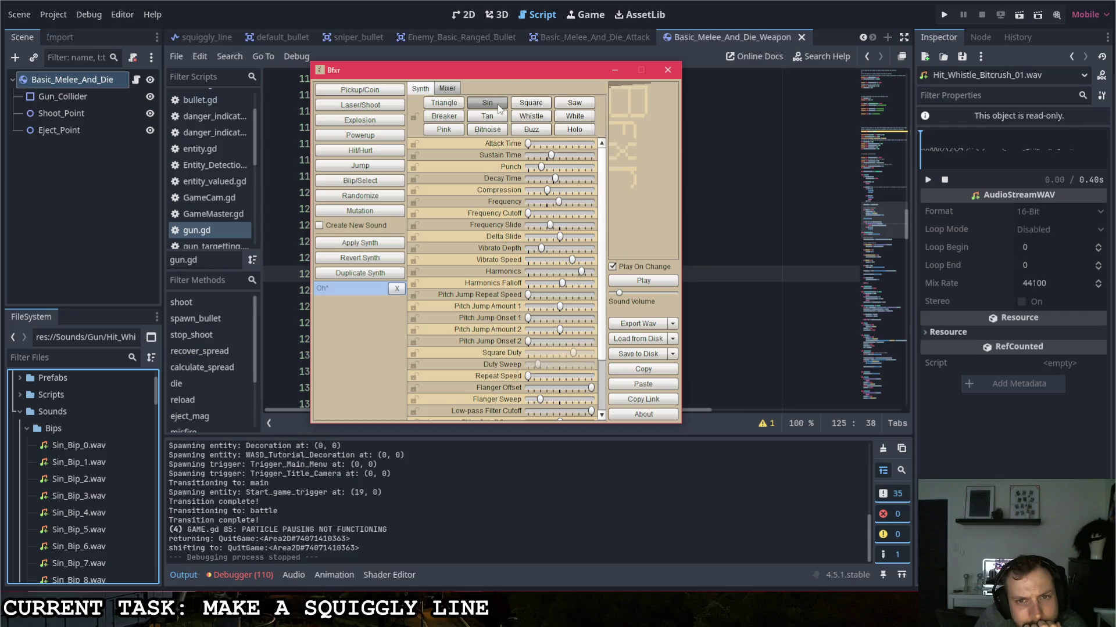
pyautogui.click(498, 108)
pyautogui.click(515, 107)
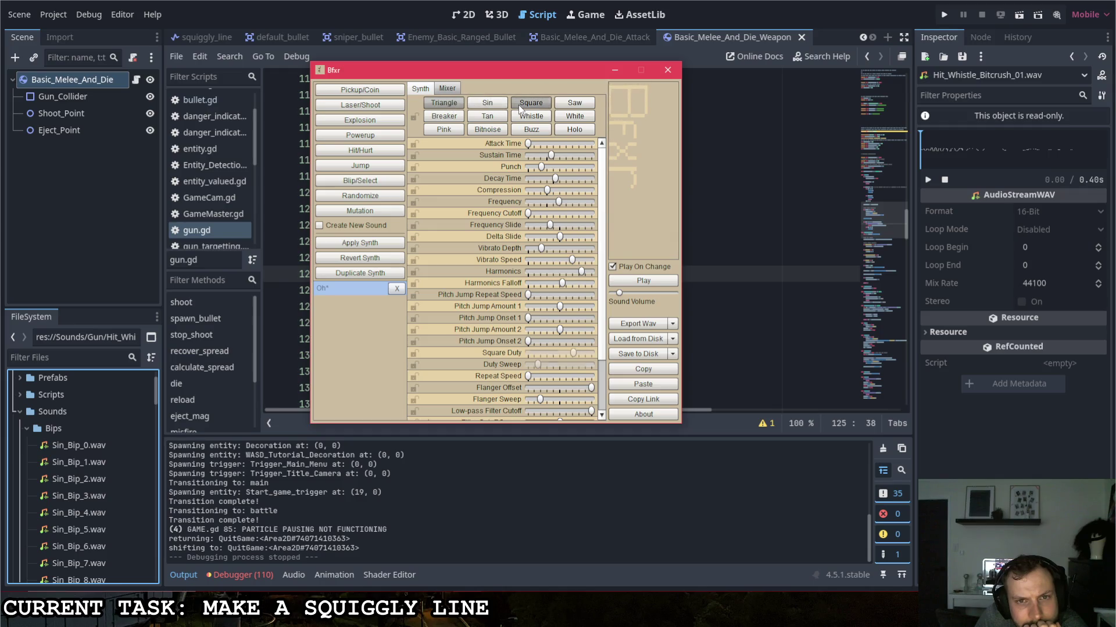
pyautogui.click(492, 108)
pyautogui.click(492, 108)
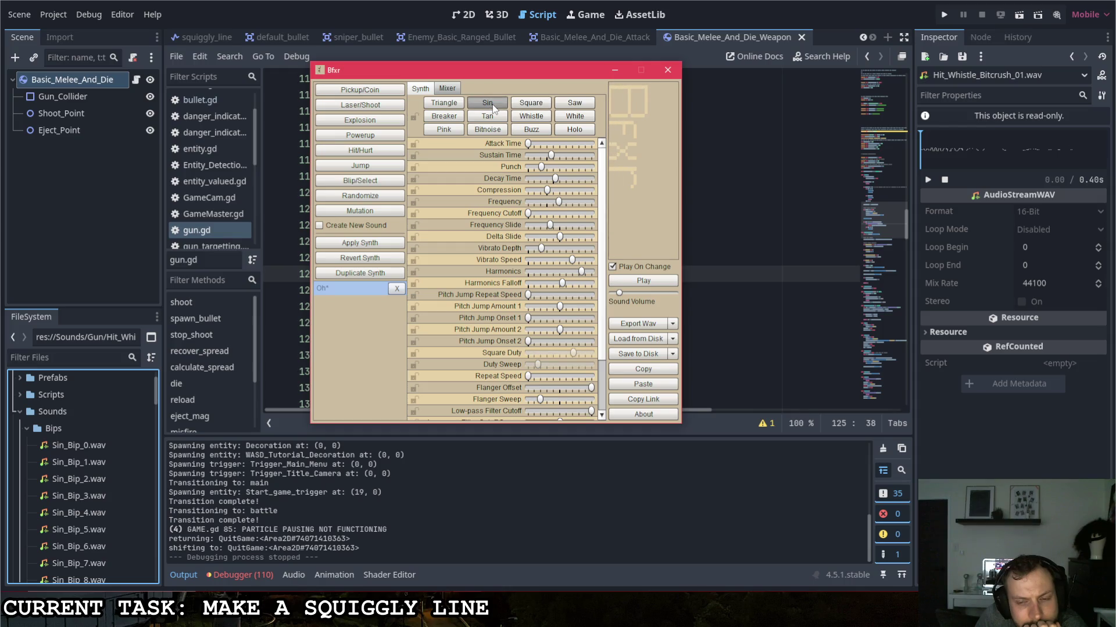
pyautogui.click(640, 323)
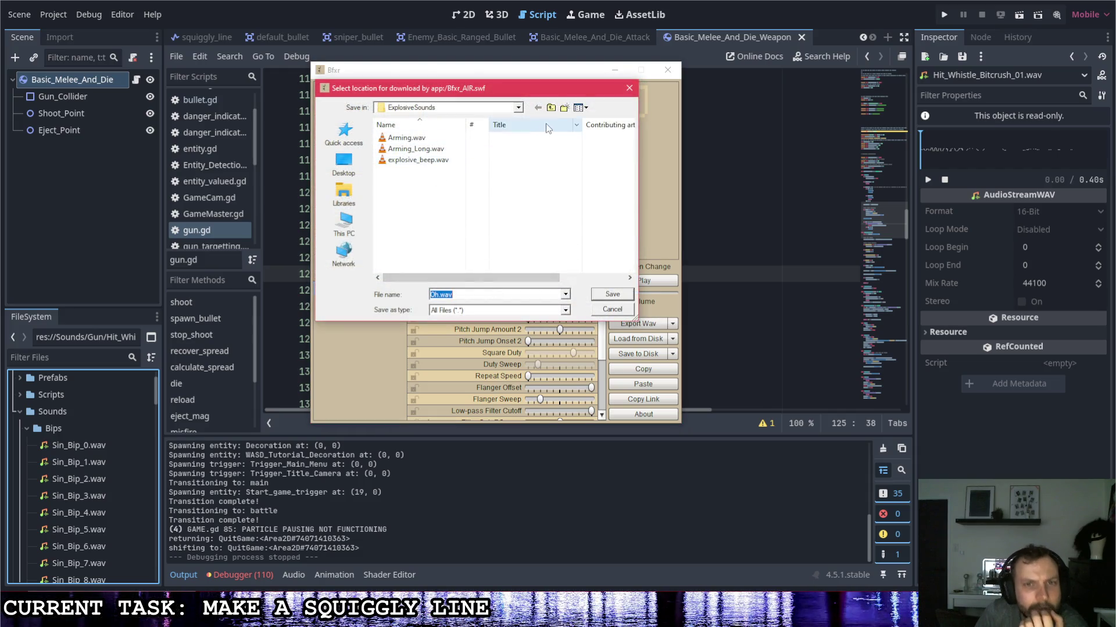
pyautogui.click(551, 107)
pyautogui.doubleClick(409, 196)
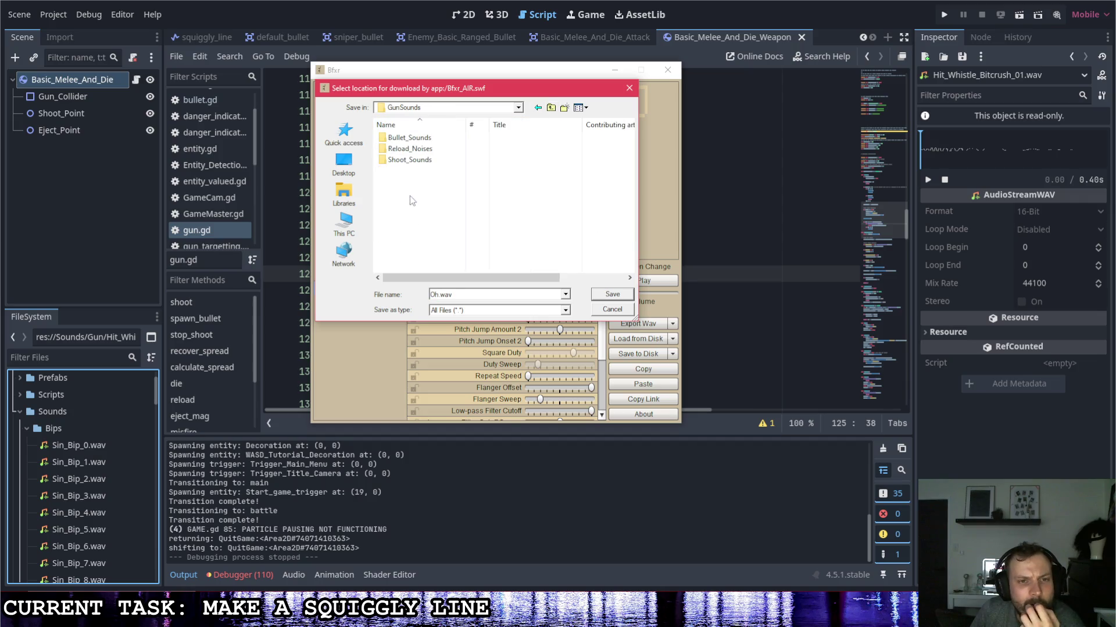
pyautogui.doubleClick(411, 160)
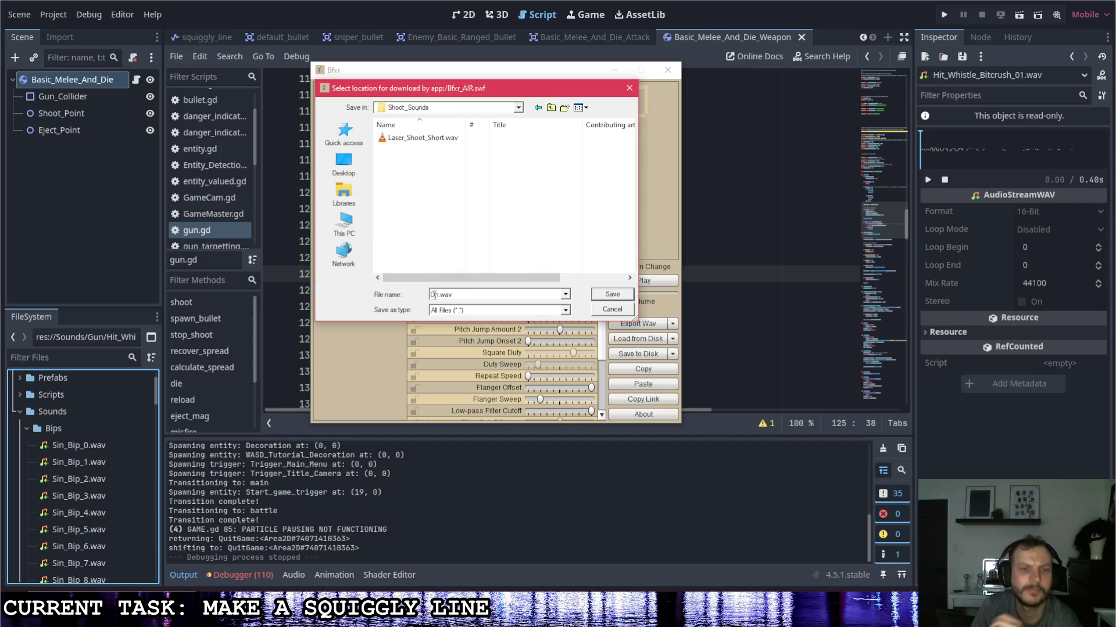
pyautogui.press('BackSpace')
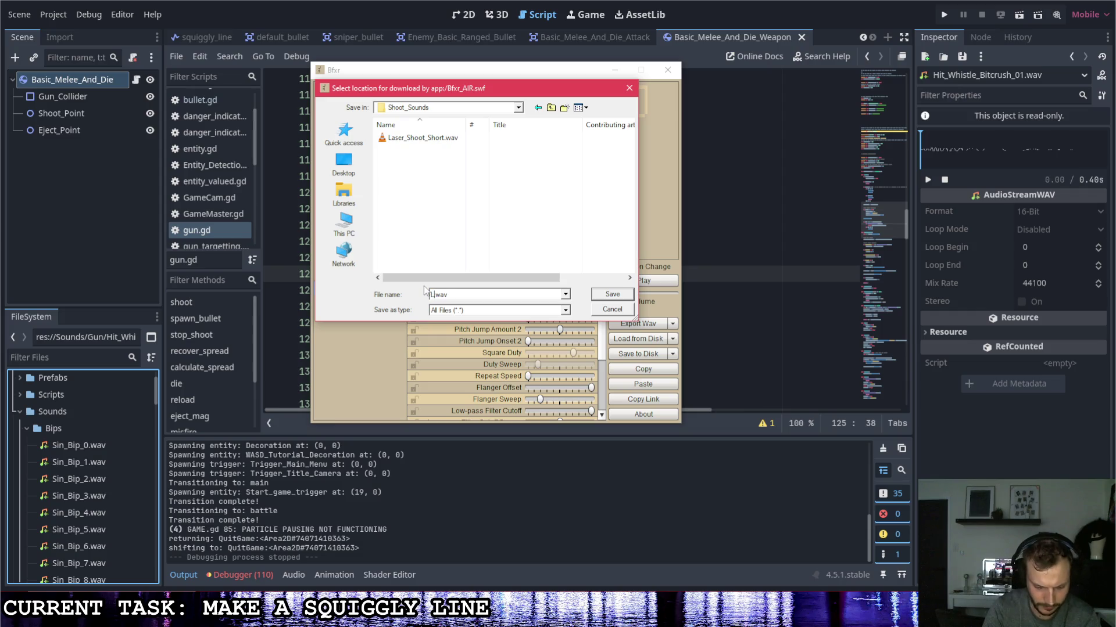
pyautogui.write('oot_Bid')
pyautogui.press('Return')
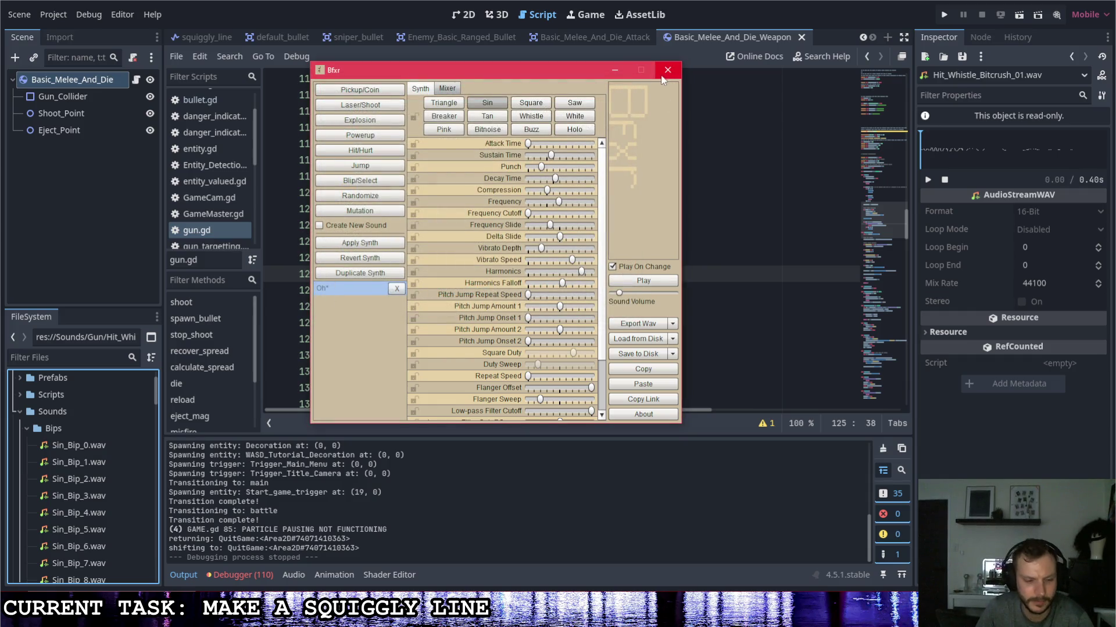
pyautogui.click(243, 587)
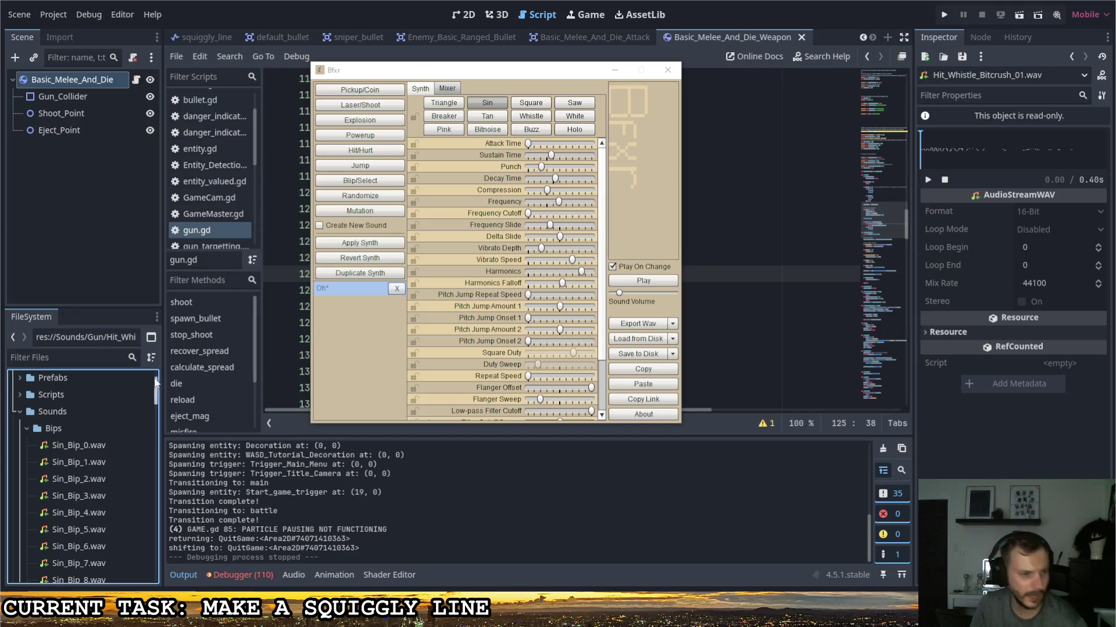
# - Expand res://Sounds/Gun in Godot's FileSystem dock
pyautogui.click(58, 396)
pyautogui.click(55, 412)
pyautogui.scroll(-5, 44, 424)
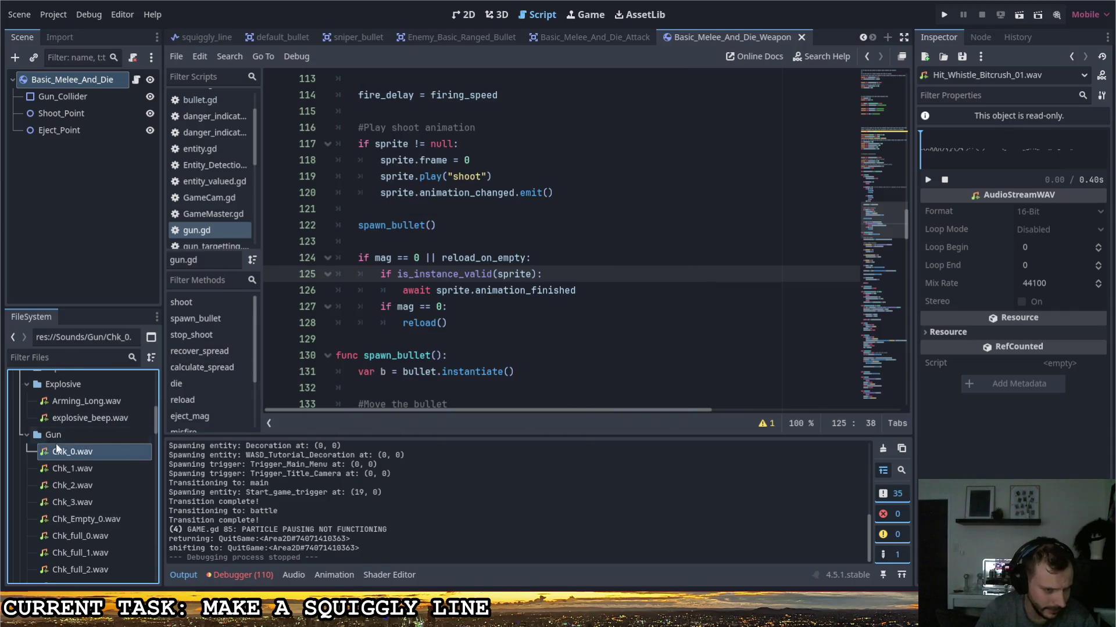
pyautogui.rightClick(65, 433)
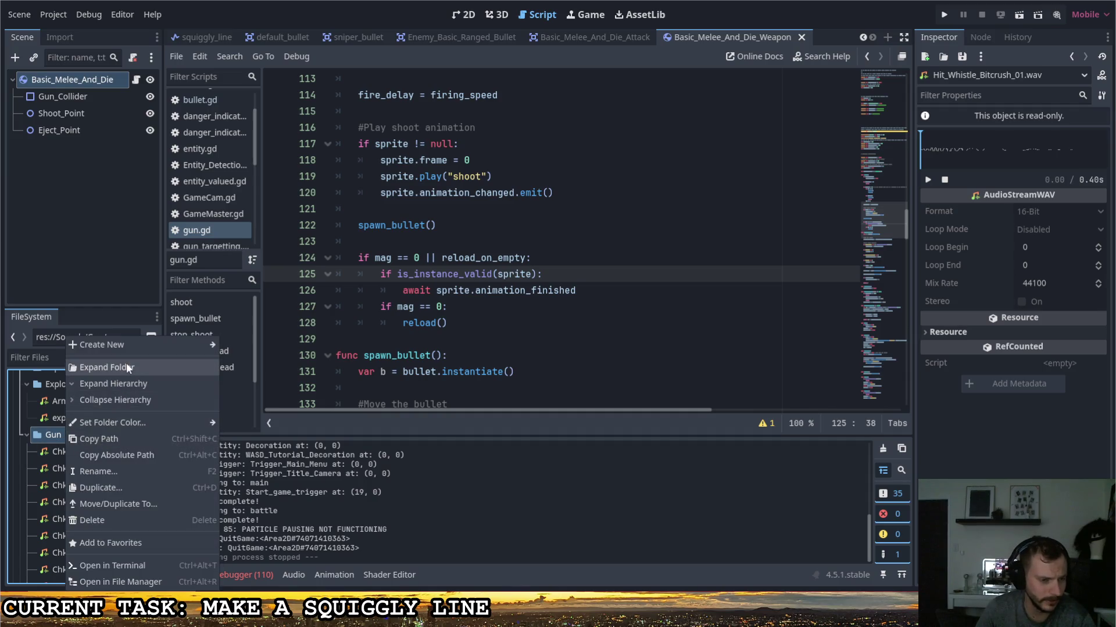
pyautogui.click(63, 437)
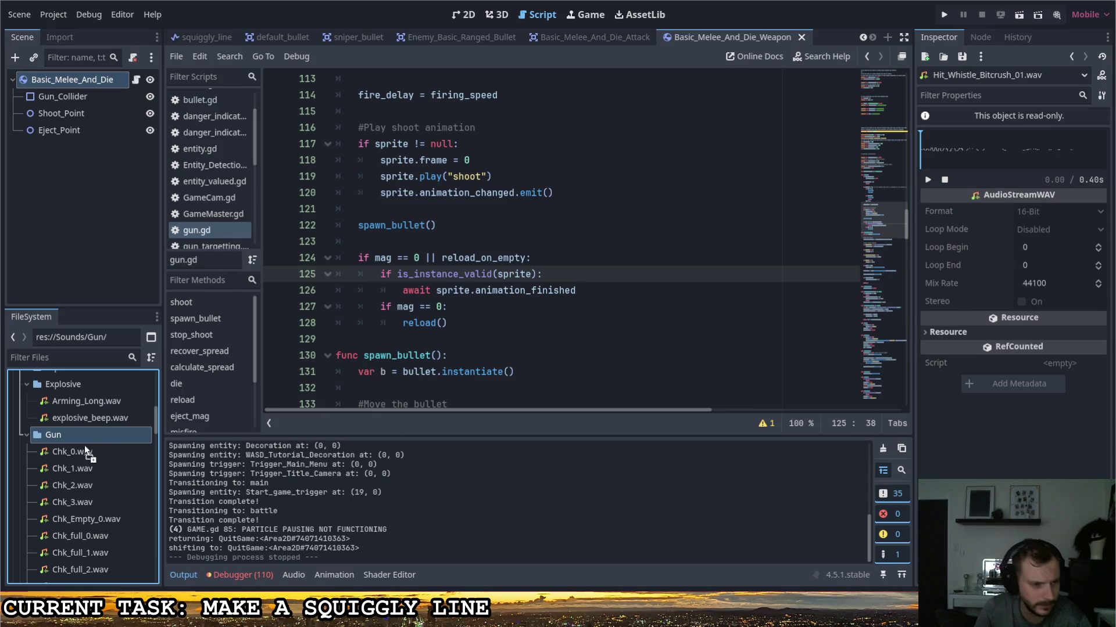
# - Drop the Laser_Shoot_Big and Laser_Shoot_Short WAVs into the Gun folder, then view sniper_bullet
pyautogui.moveTo(68, 434); pyautogui.dragTo(85, 436)
pyautogui.scroll(-3, 76, 434)
pyautogui.scroll(-15, 76, 436)
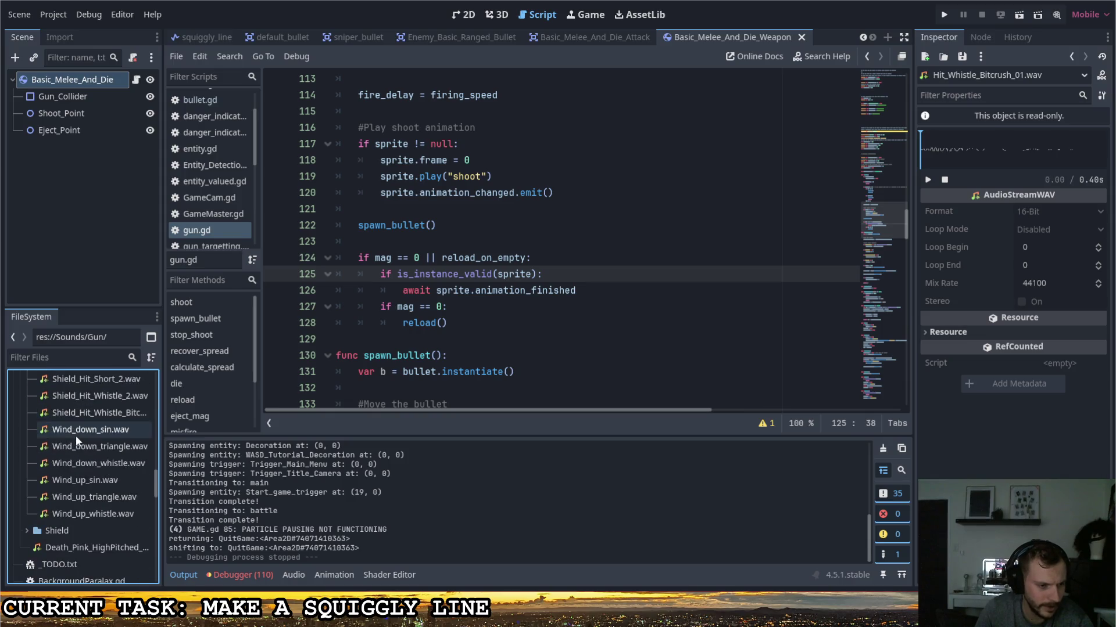
pyautogui.moveTo(154, 494)
pyautogui.mouseDown()
pyautogui.moveTo(155, 567)
pyautogui.moveTo(169, 410)
pyautogui.moveTo(168, 465)
pyautogui.mouseUp()
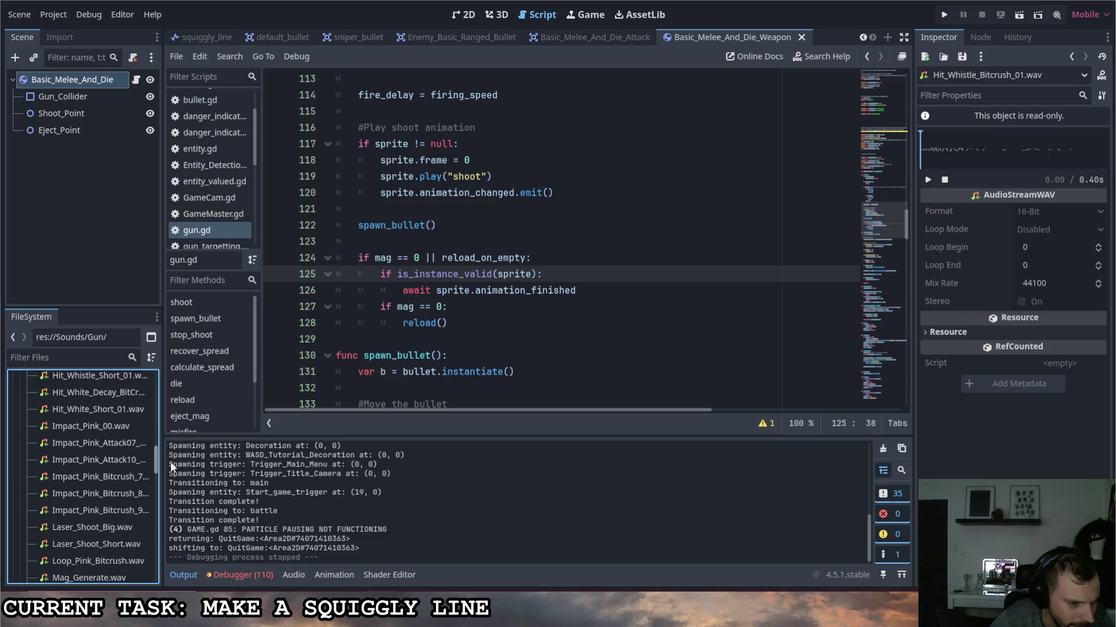
pyautogui.click(120, 529)
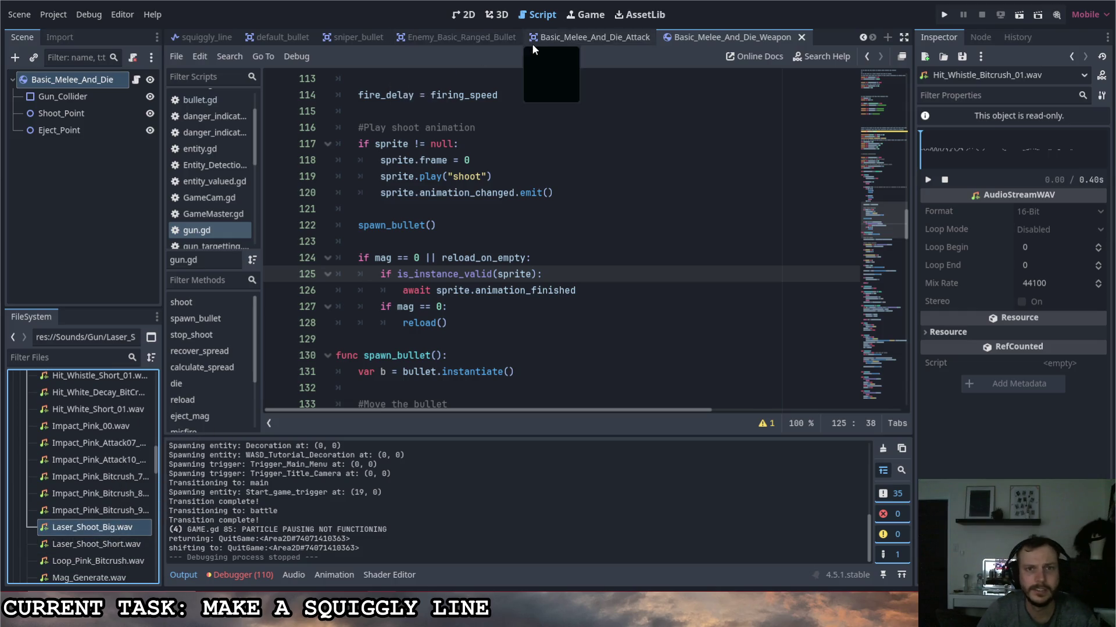
pyautogui.click(324, 40)
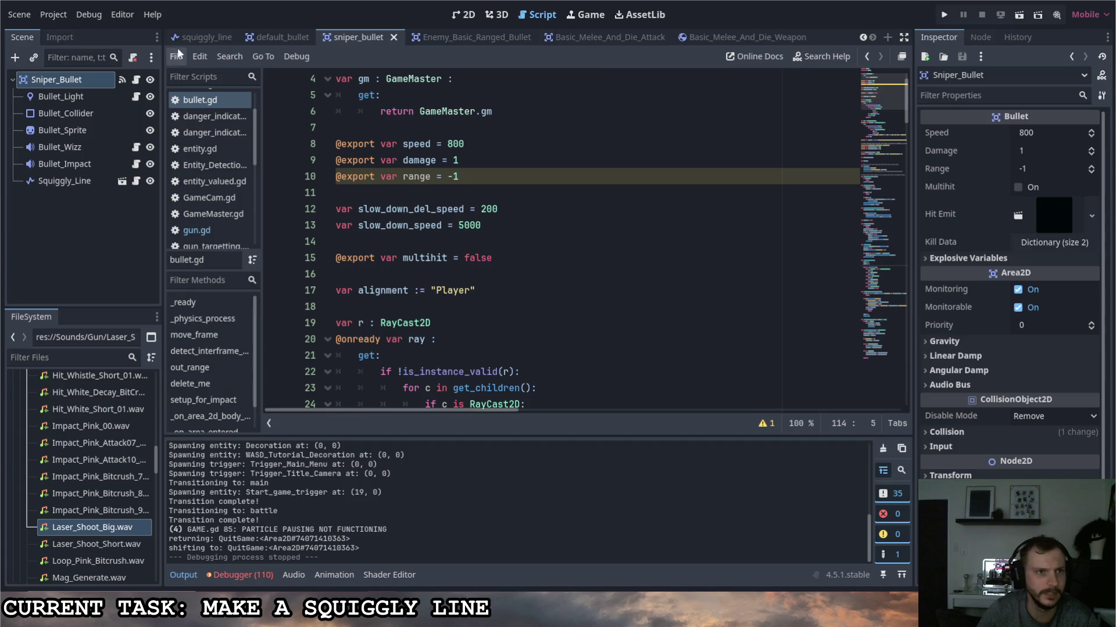
# - Close the default_bullet scene and switch to the sniper weapon scene
pyautogui.click(200, 41)
pyautogui.click(315, 40)
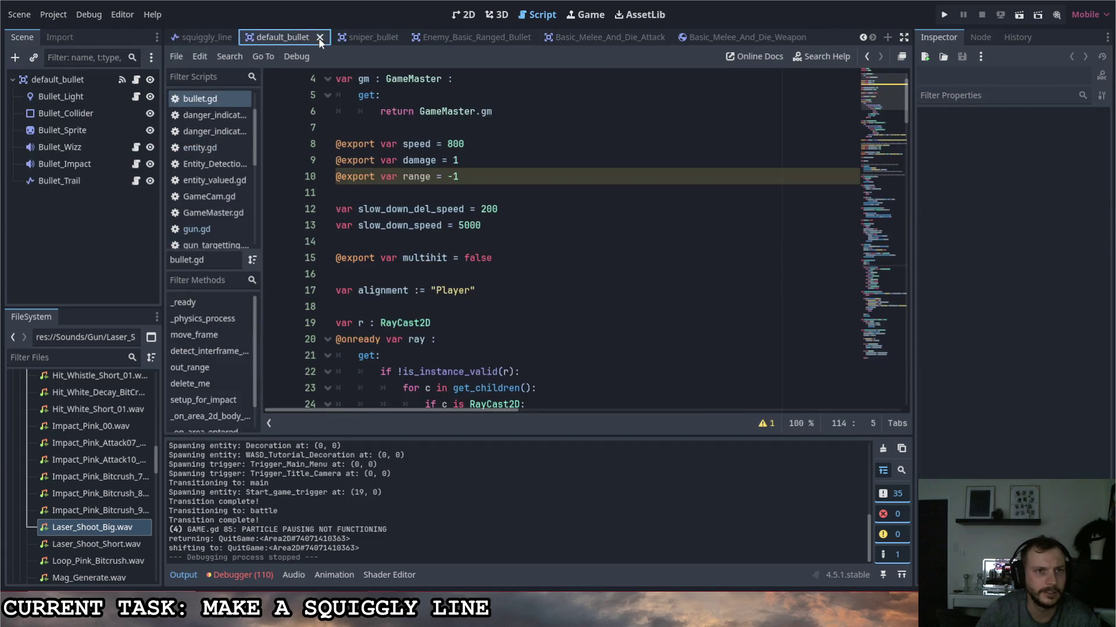
pyautogui.click(319, 37)
pyautogui.click(404, 37)
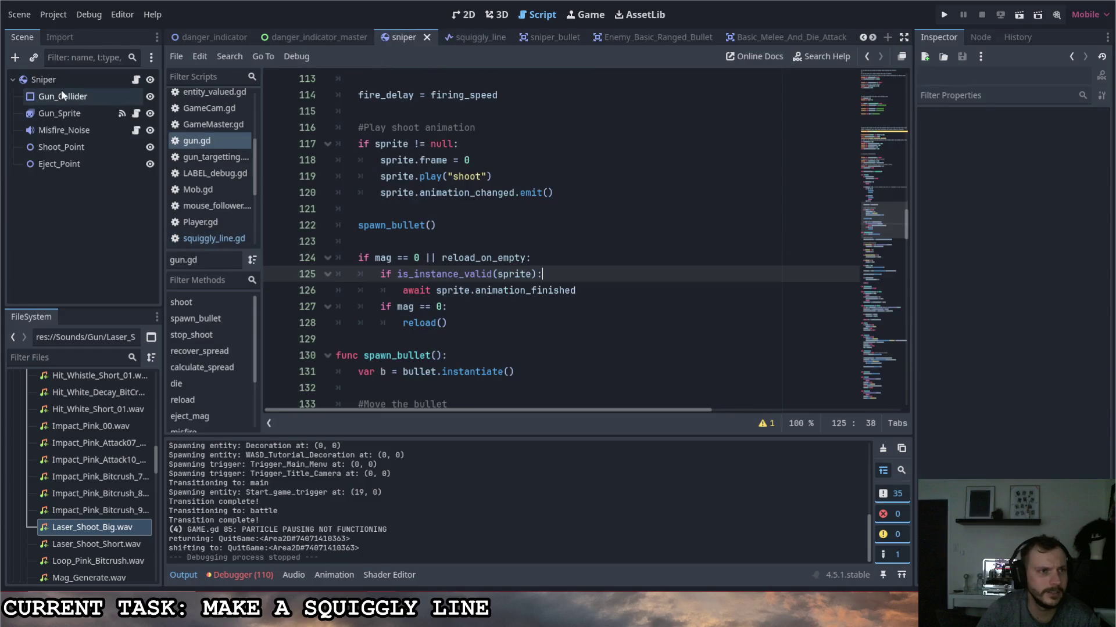
# - Inspect the sniper's Misfire_Noise node, its script, and Gun_Sprite's sound settings
pyautogui.click(63, 130)
pyautogui.click(75, 83)
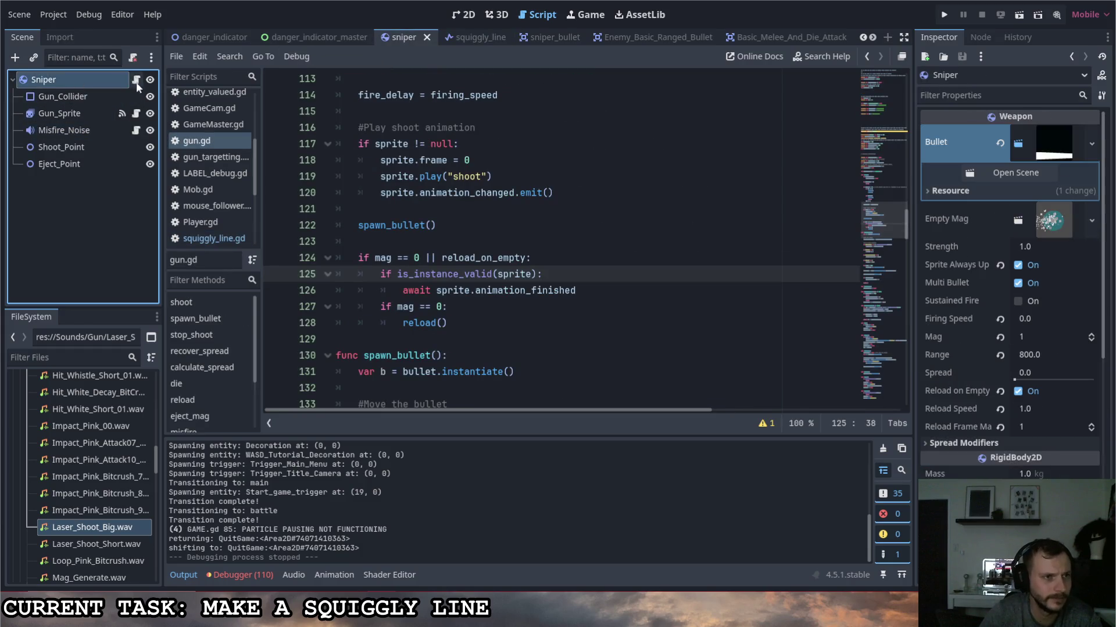
pyautogui.click(136, 82)
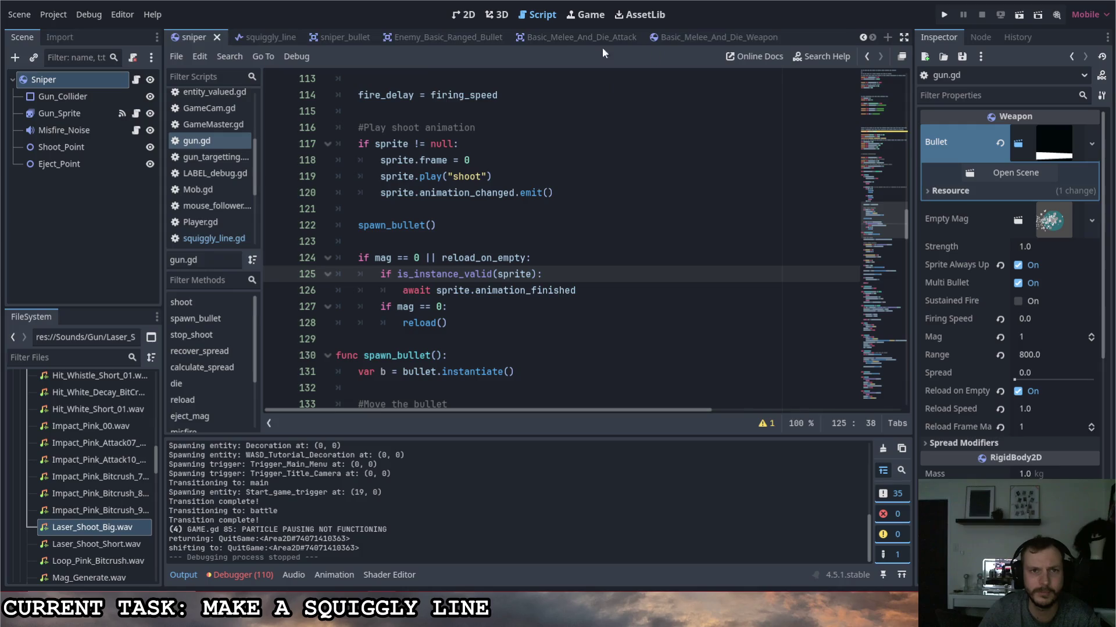
pyautogui.click(529, 38)
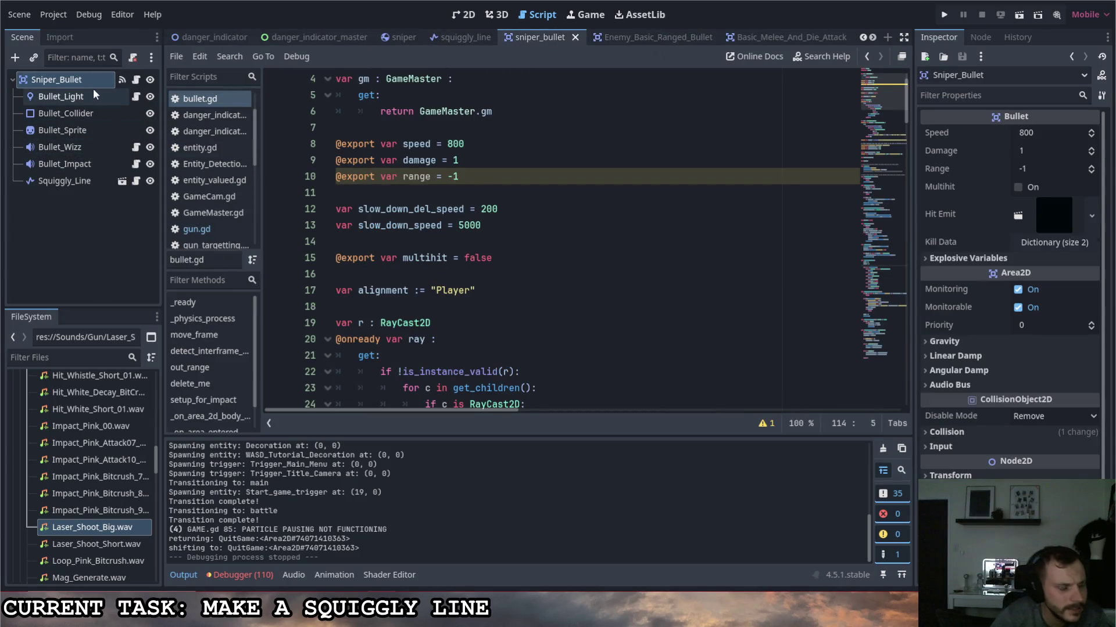
pyautogui.click(399, 39)
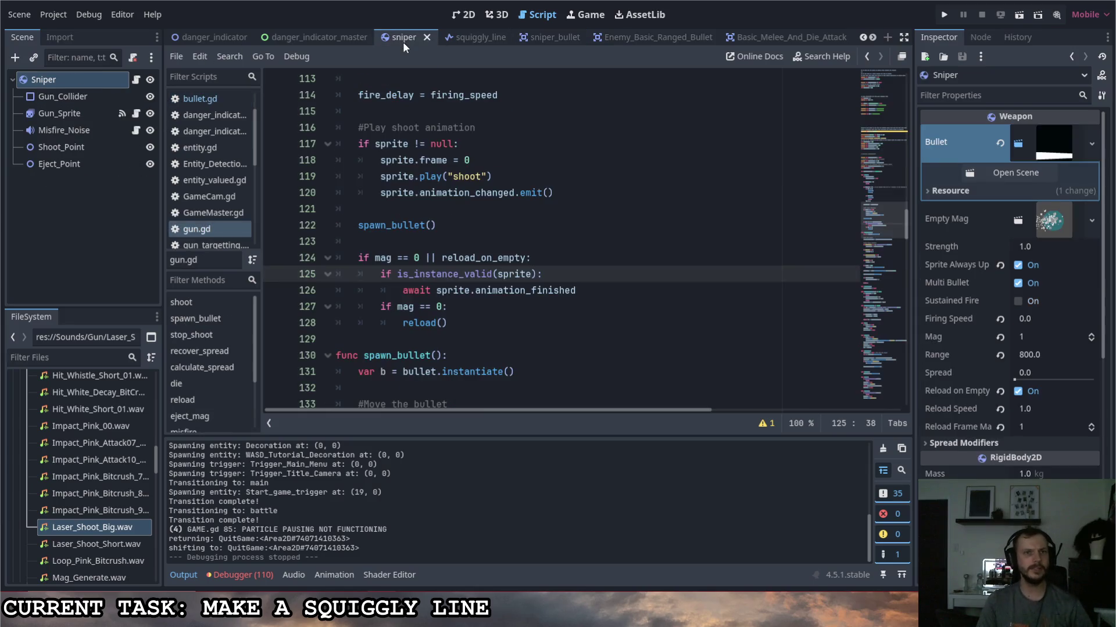
pyautogui.click(78, 126)
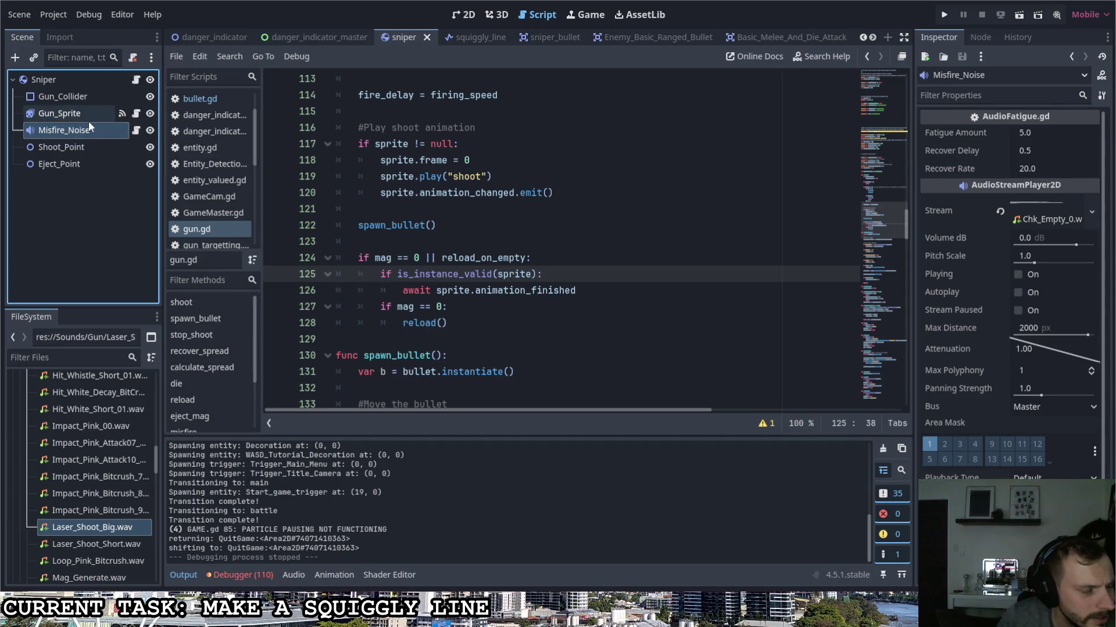
pyautogui.click(72, 115)
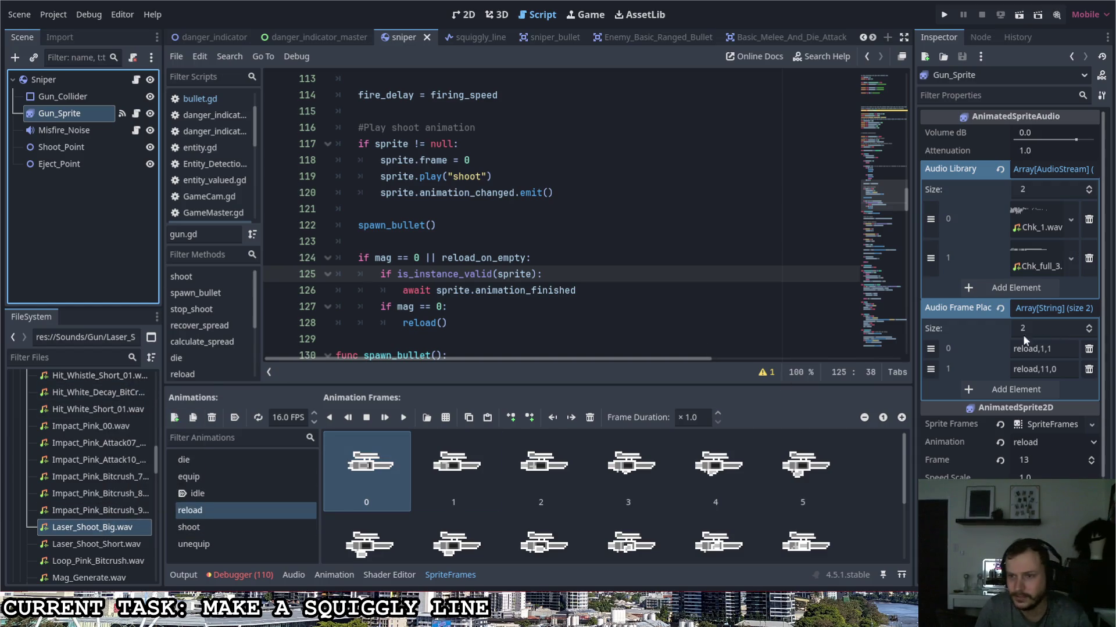
# - Add Laser_Shoot_Big.wav to Gun_Sprite's Audio Library with a new shoot frame placement, and save
pyautogui.moveTo(72, 531)
pyautogui.mouseDown()
pyautogui.moveTo(987, 268)
pyautogui.moveTo(989, 229)
pyautogui.moveTo(1040, 169)
pyautogui.mouseUp()
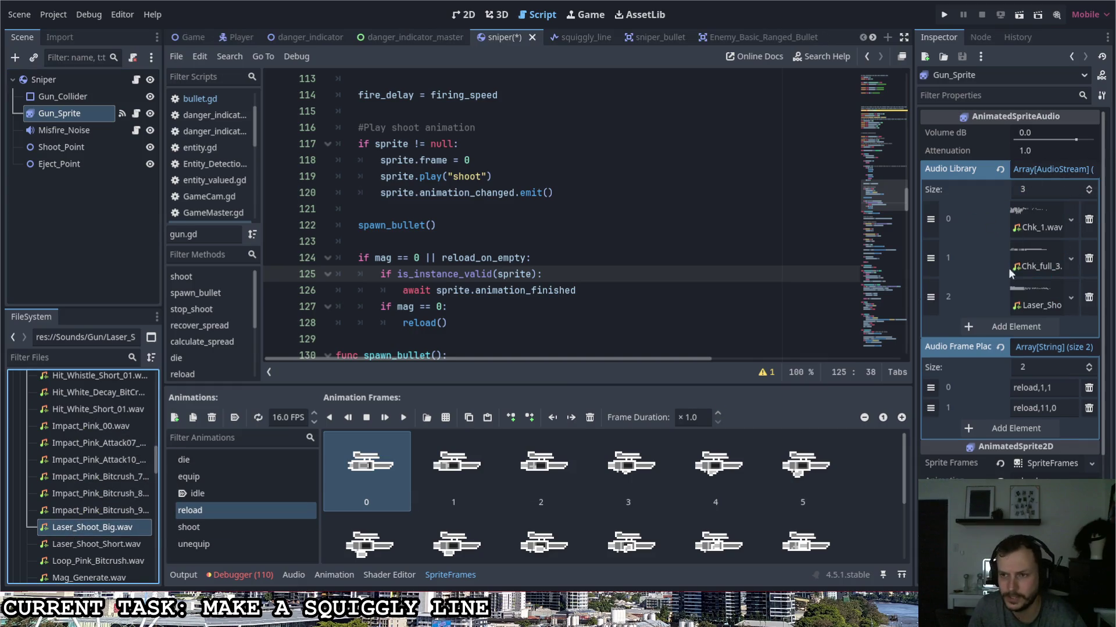
pyautogui.click(1011, 430)
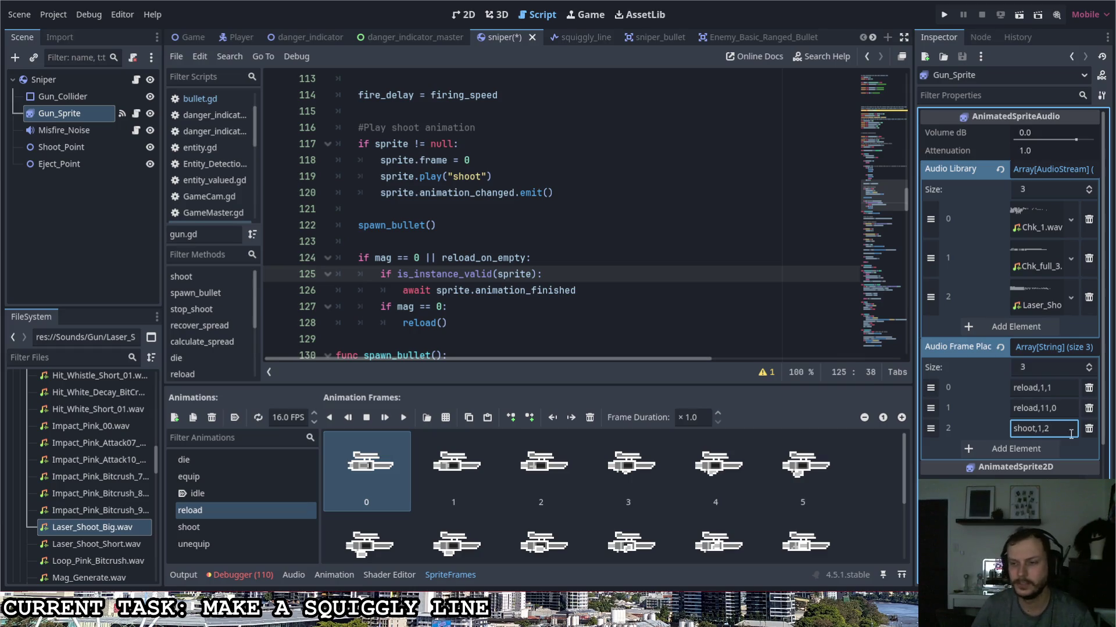
pyautogui.click(1054, 409)
pyautogui.hotkey('ctrl', 's')
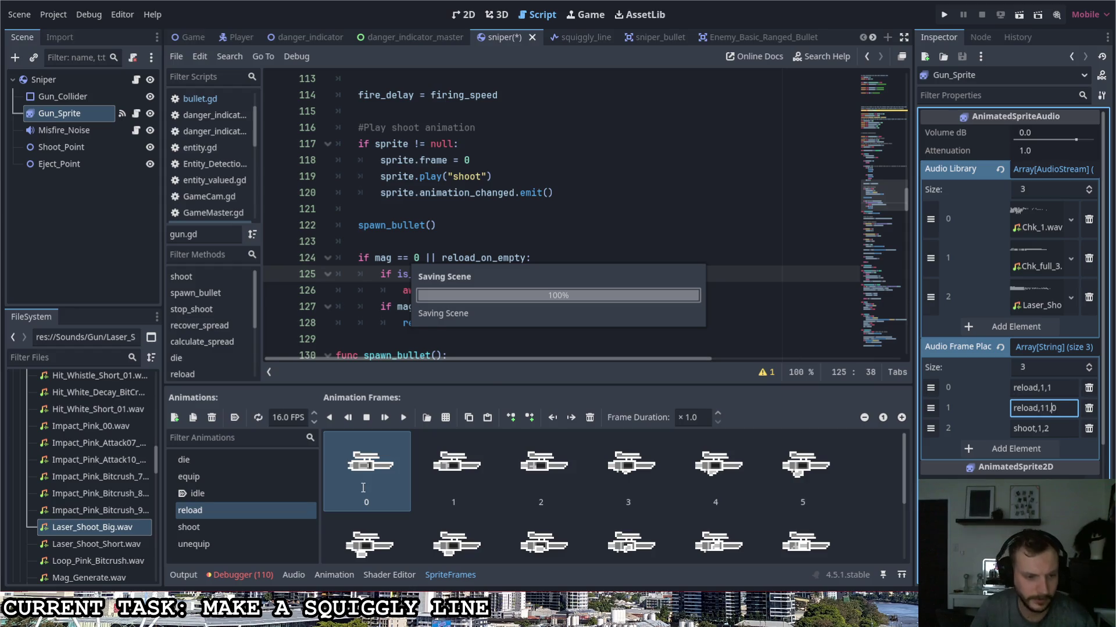
# - Change the shoot placement to frame 0 ("shoot,0,2"), save, and run the game
pyautogui.click(208, 521)
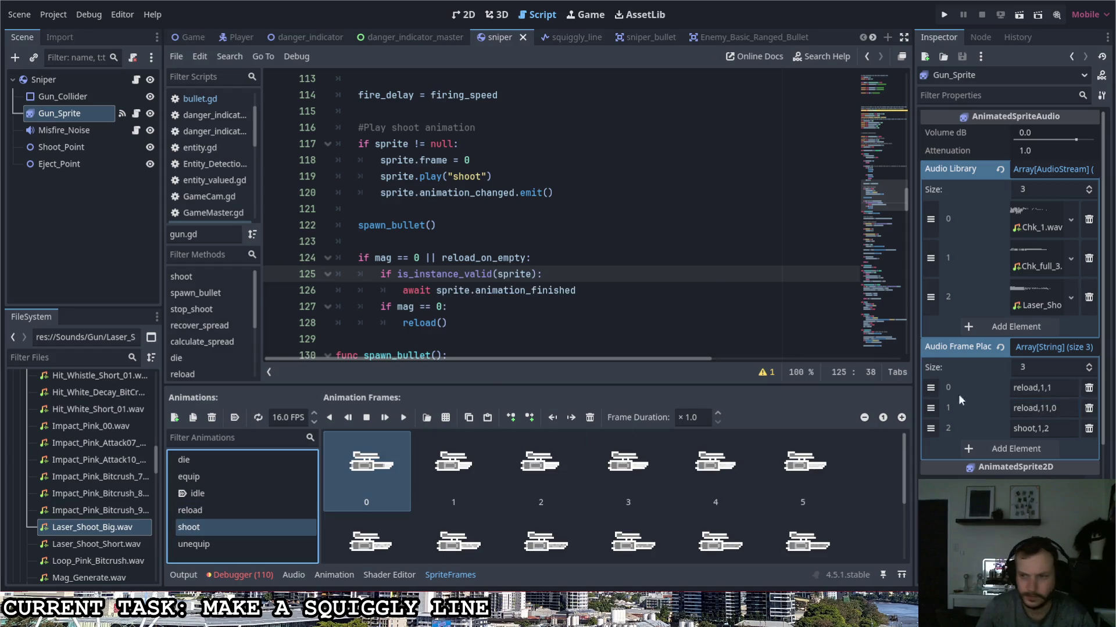
pyautogui.click(1039, 430)
pyautogui.press('BackSpace')
pyautogui.write('0')
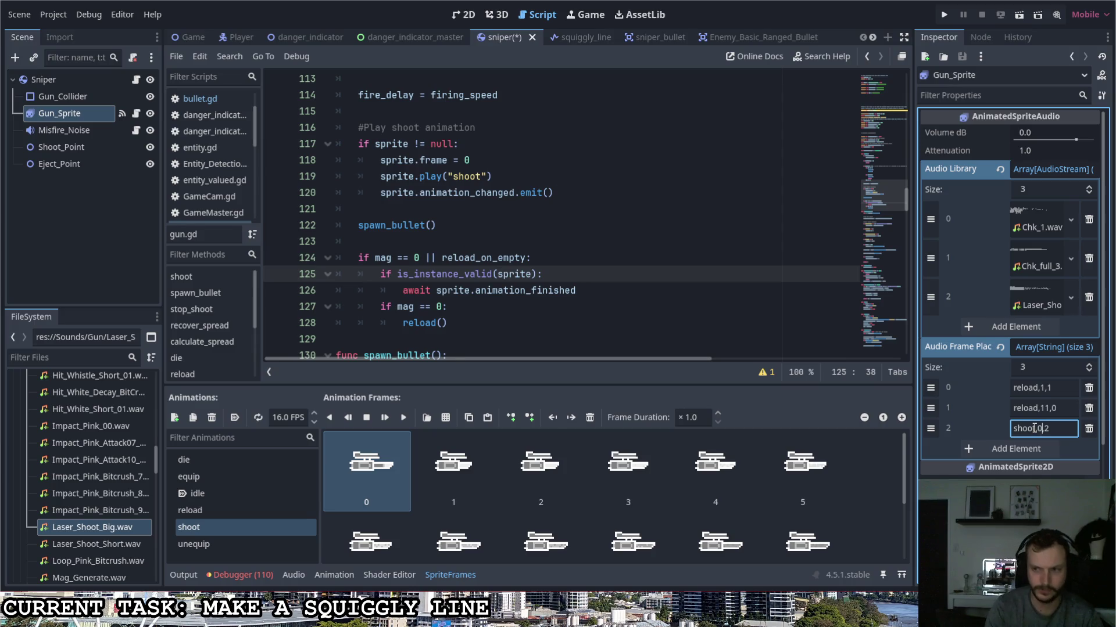
pyautogui.hotkey('ctrl', 's')
pyautogui.click(944, 15)
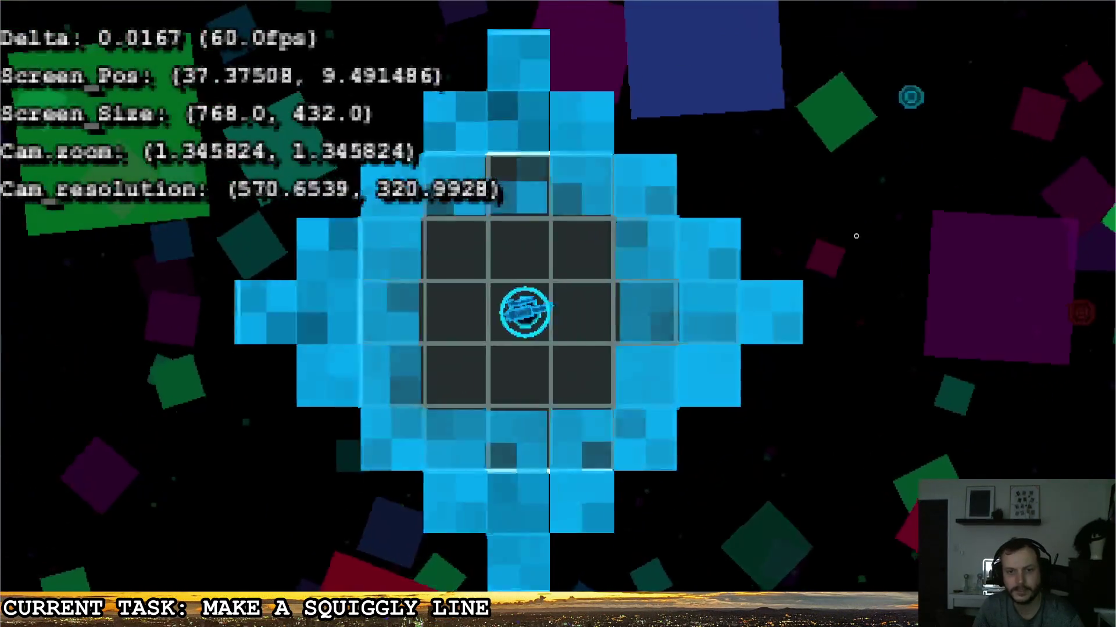
# - Fire sniper shots right and upper-right while moving the ship left with A
pyautogui.click(843, 293)
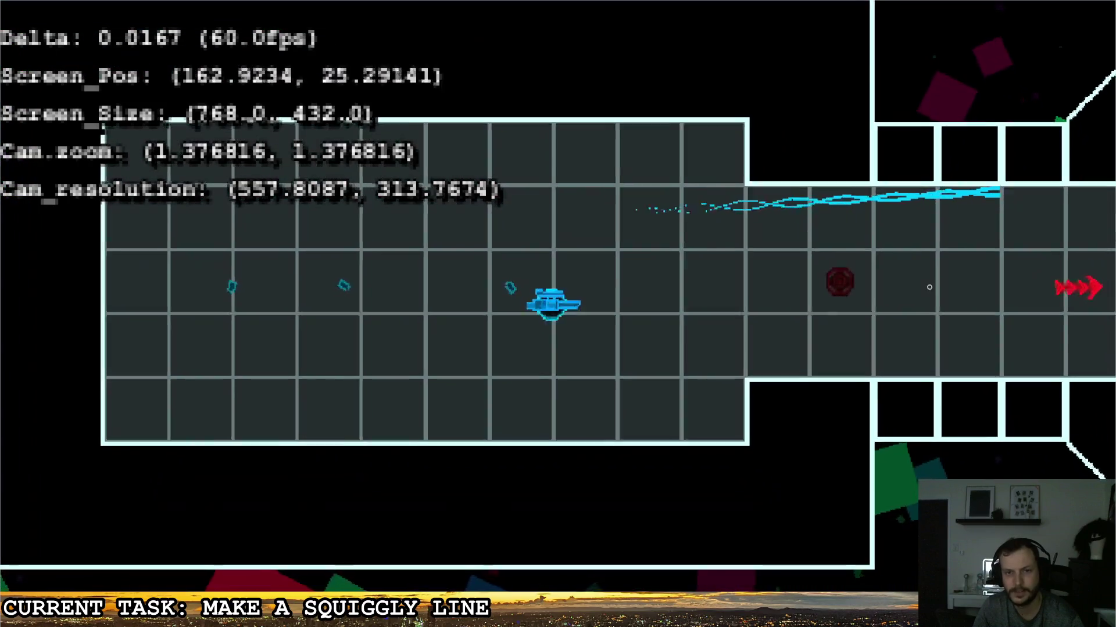
pyautogui.click(934, 284)
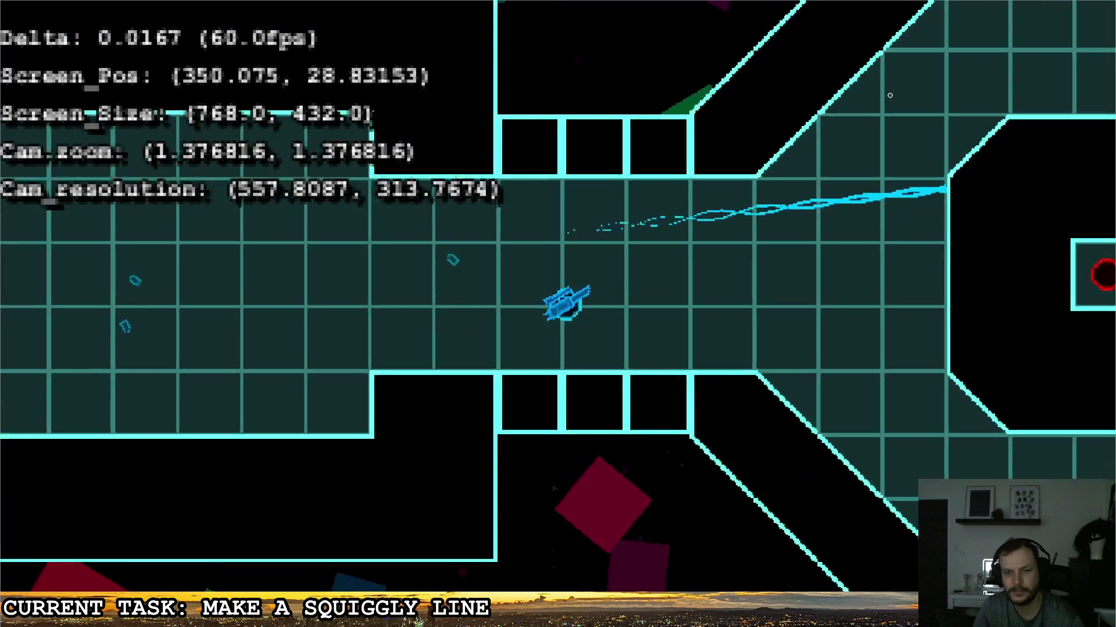
pyautogui.click(890, 96)
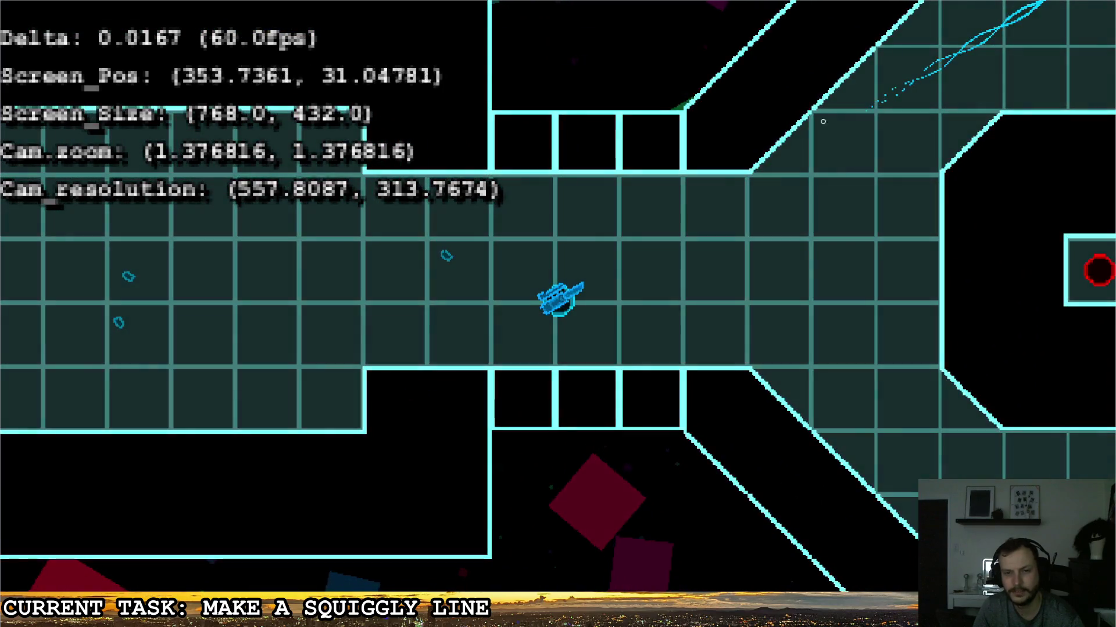
pyautogui.press('a')
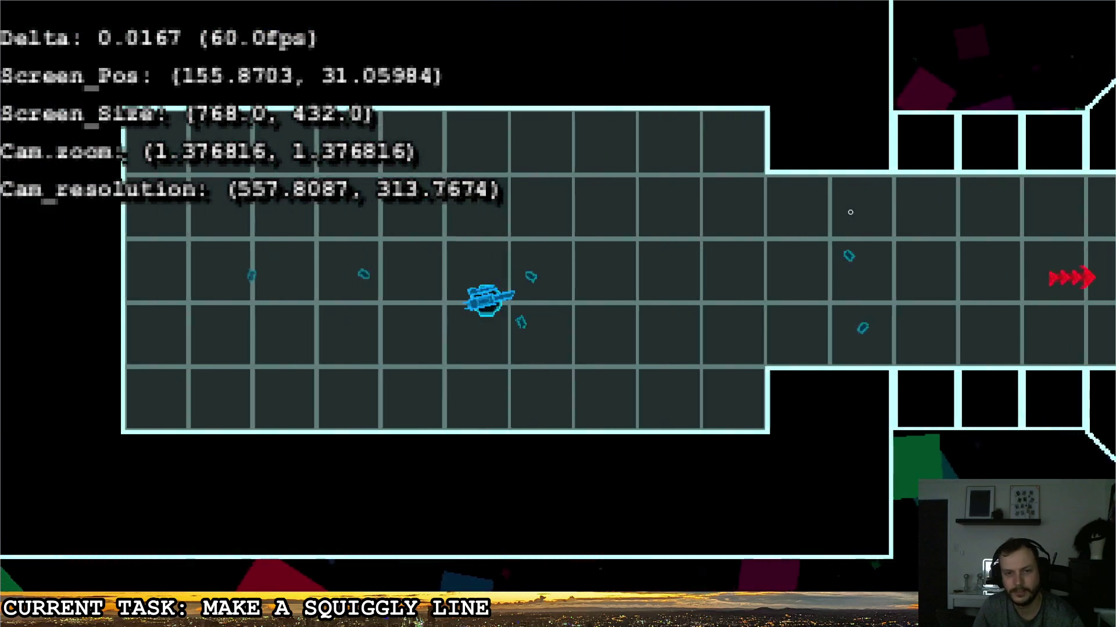
pyautogui.click(850, 212)
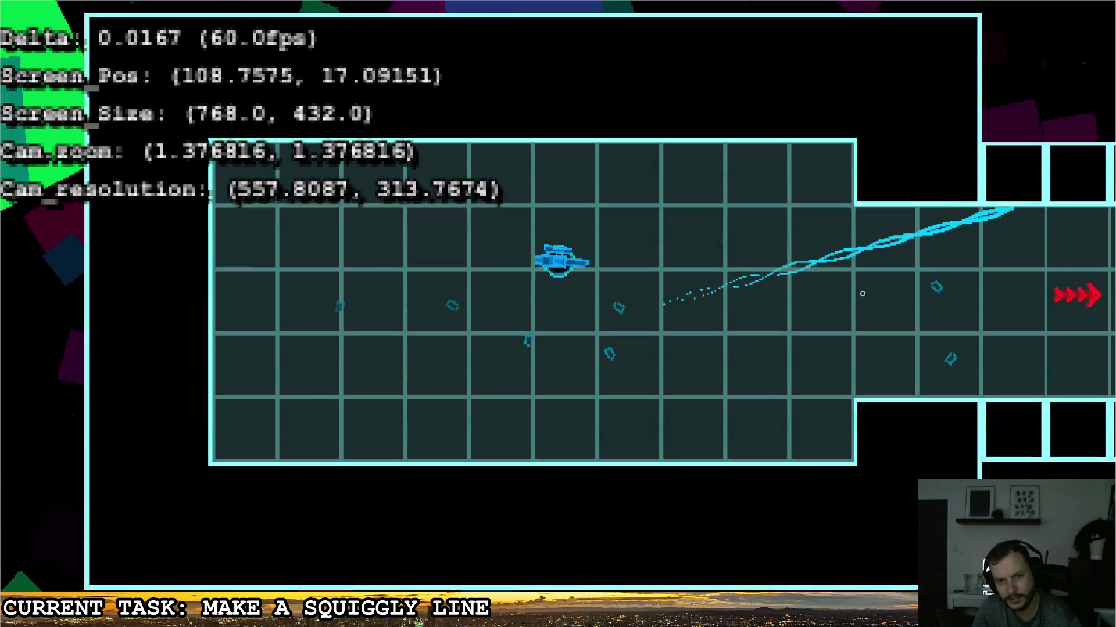
pyautogui.click(862, 293)
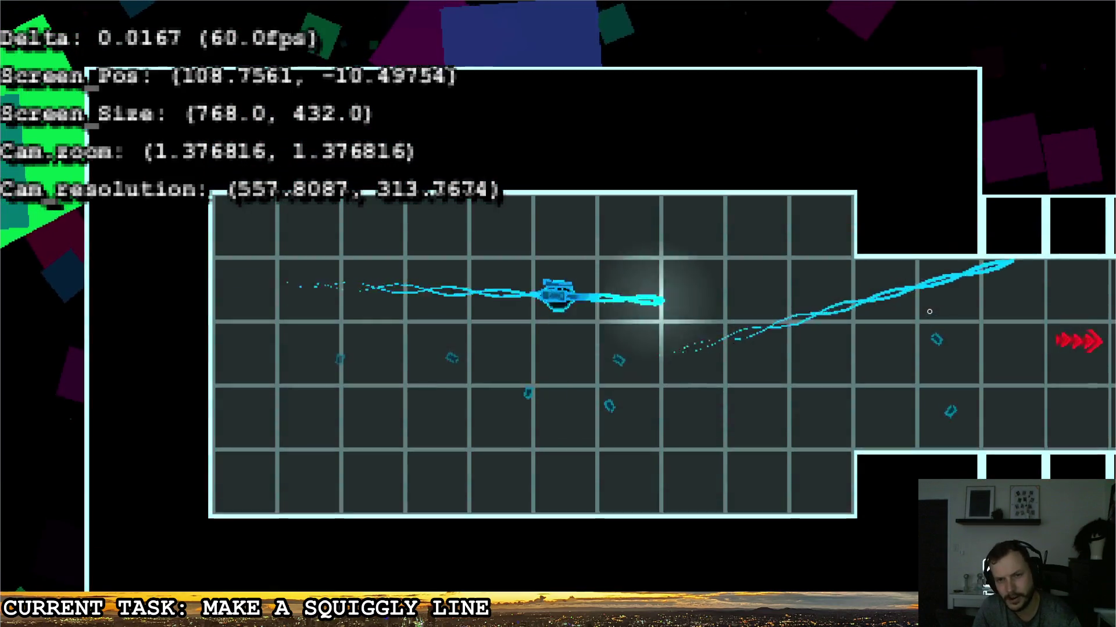